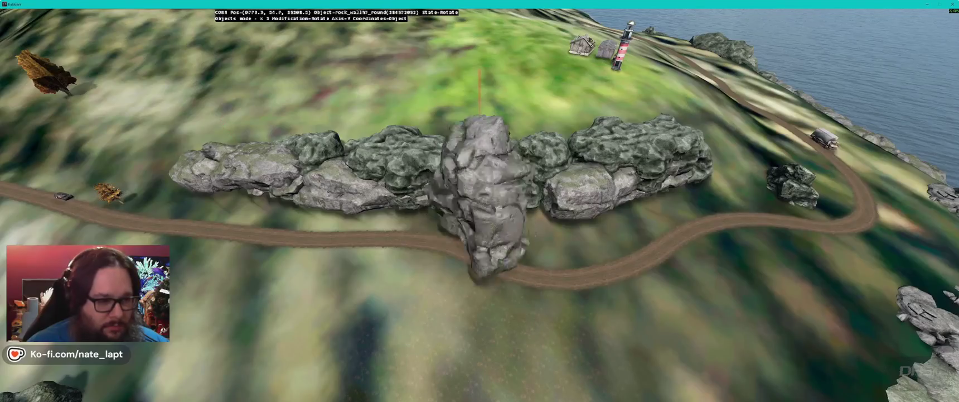
# Step: Finish moving the roadside rock, then place rock_spike2 on the shoreline and rotate it
pyautogui.press('w')
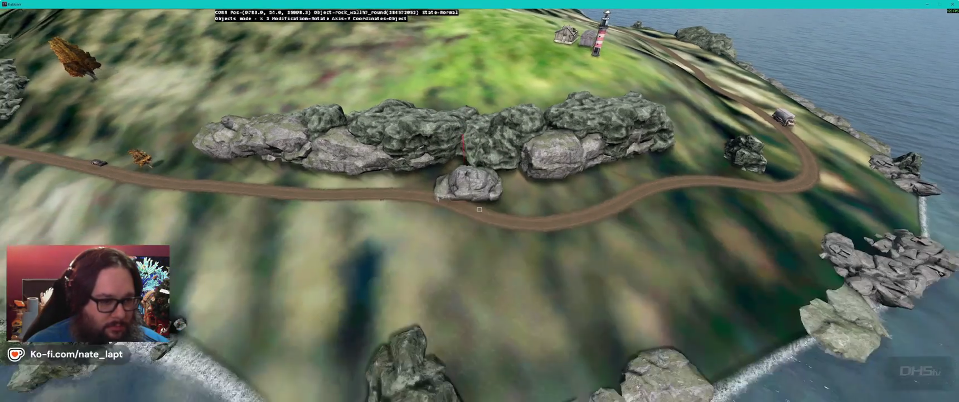
pyautogui.press('Escape')
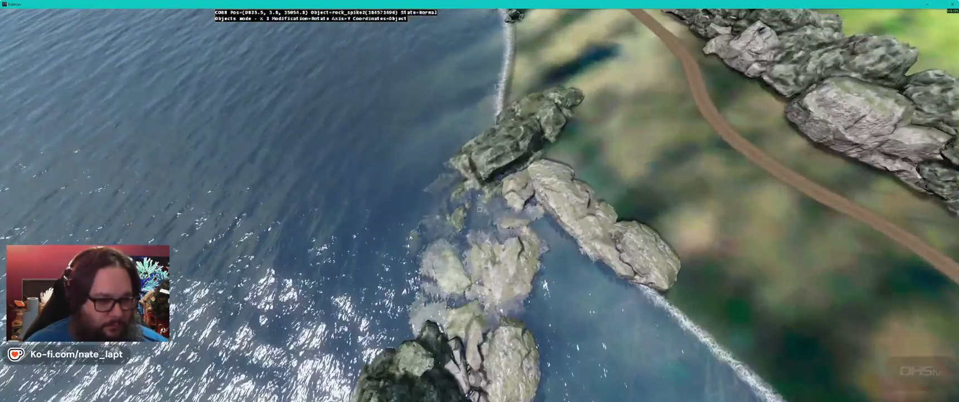
pyautogui.click(479, 209)
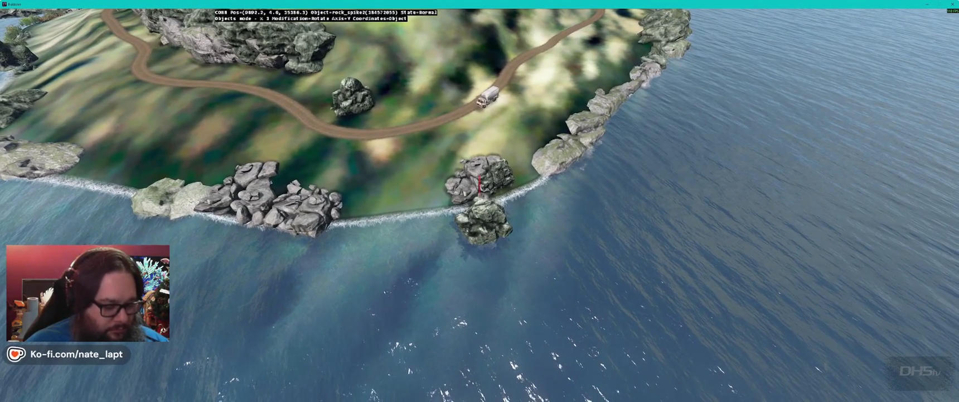
pyautogui.press('x')
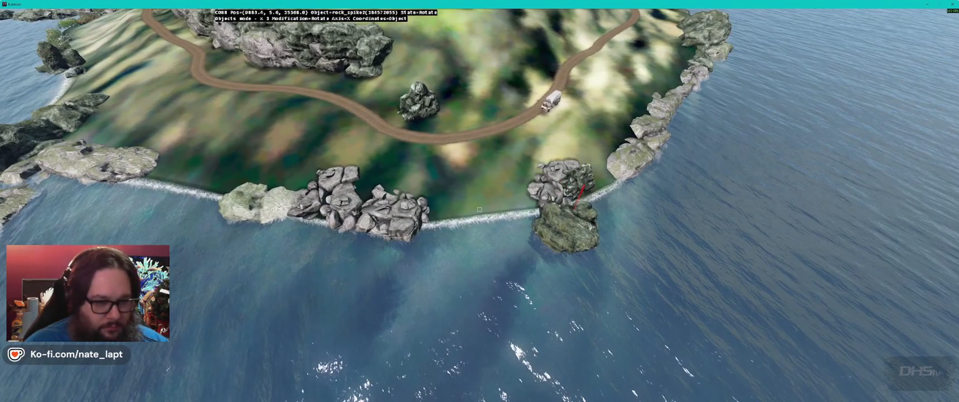
pyautogui.press('y')
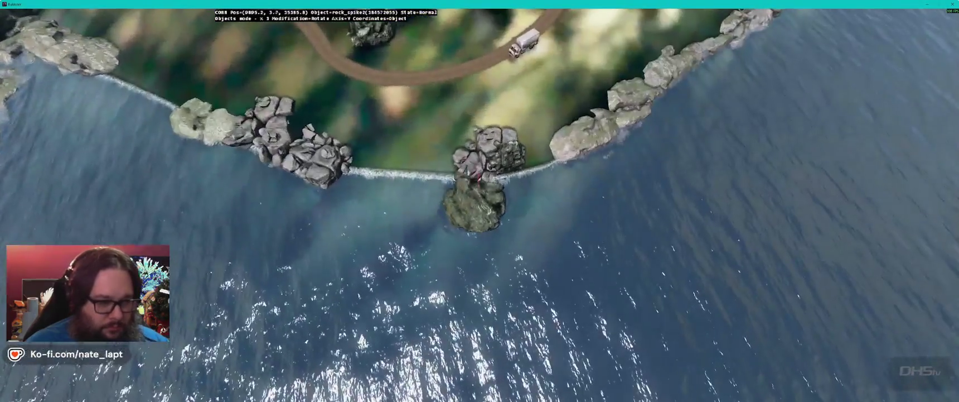
pyautogui.press('g')
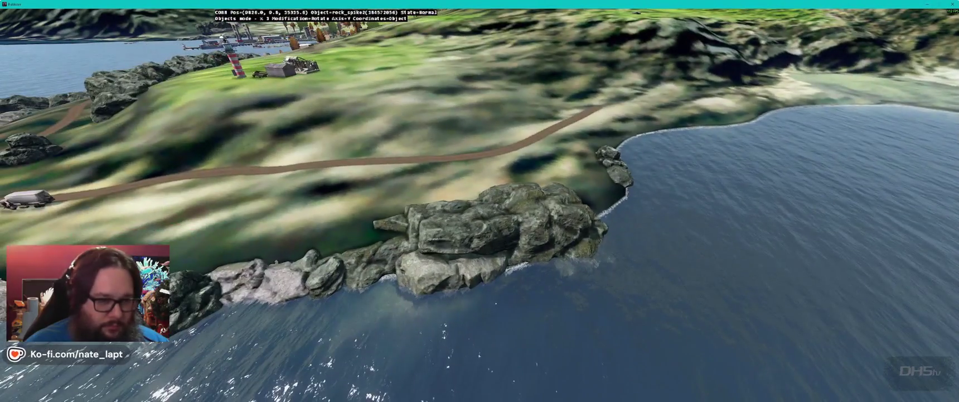
# Step: Select rock_wallh2 in the Terrain Builder Library manager
pyautogui.hotkey('alt', 'Tab')
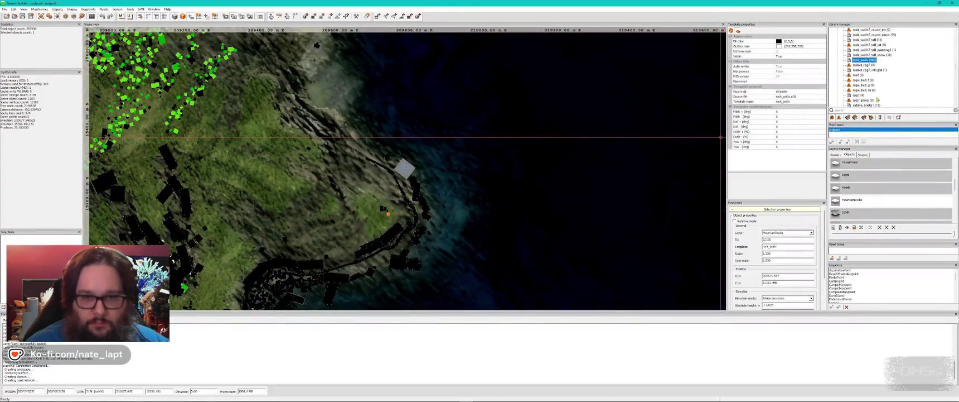
pyautogui.scroll(1, 881, 69)
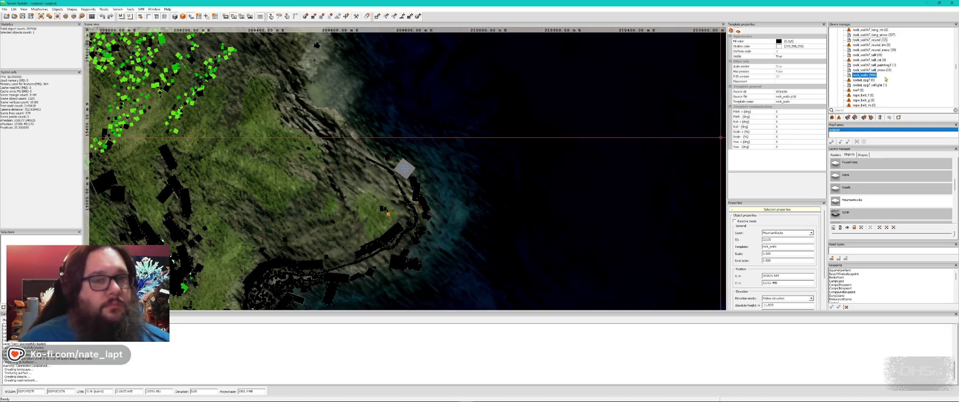
pyautogui.scroll(3, 885, 79)
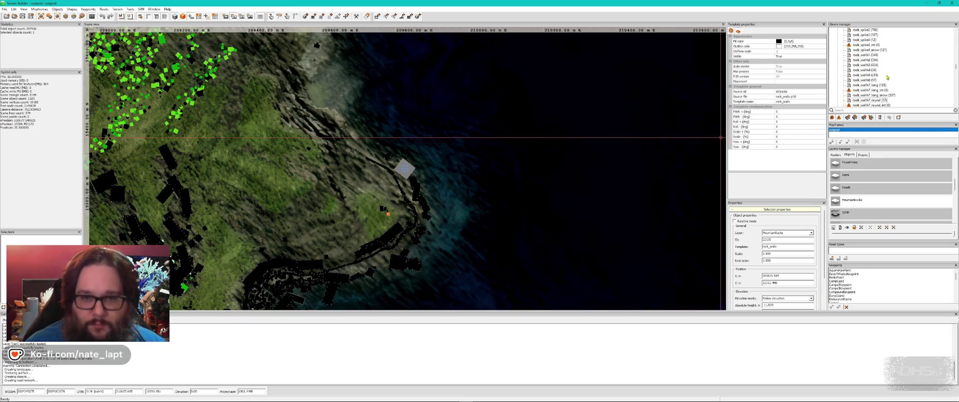
pyautogui.click(865, 60)
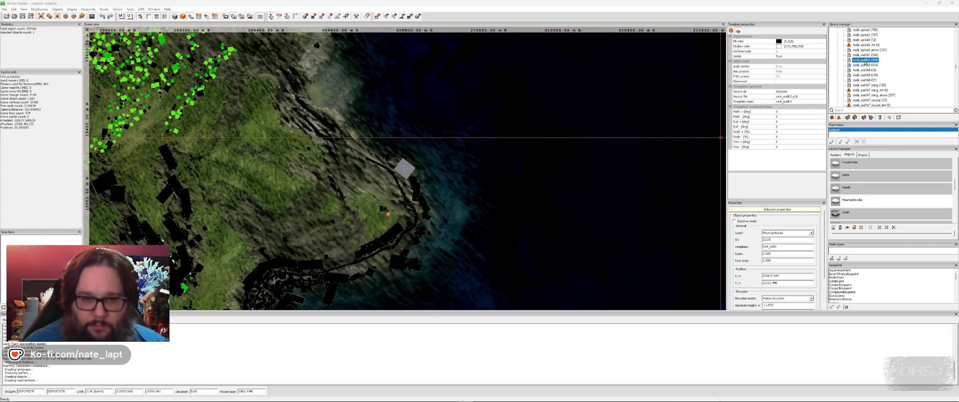
# Step: Insert a rock_wallh2 boulder on the grass near the lighthouse and rotate it
pyautogui.hotkey('alt', 'Tab')
pyautogui.press('Insert')
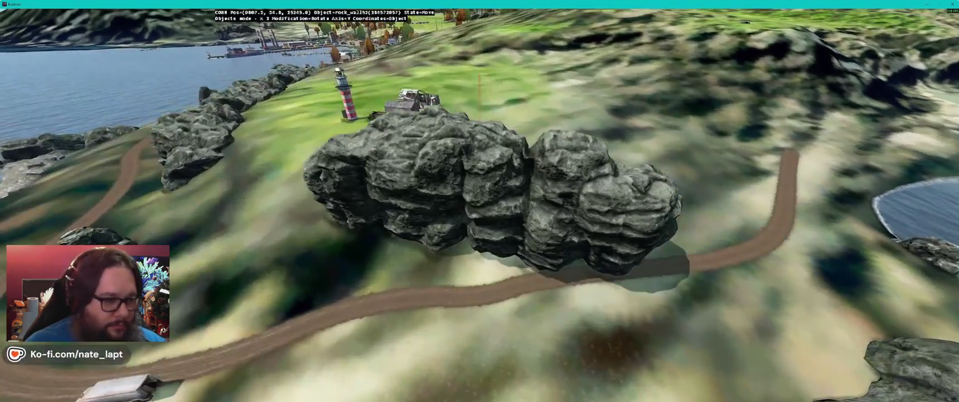
pyautogui.moveTo(480, 223)
pyautogui.mouseDown()
pyautogui.moveTo(524, 223)
pyautogui.moveTo(486, 229)
pyautogui.mouseUp()
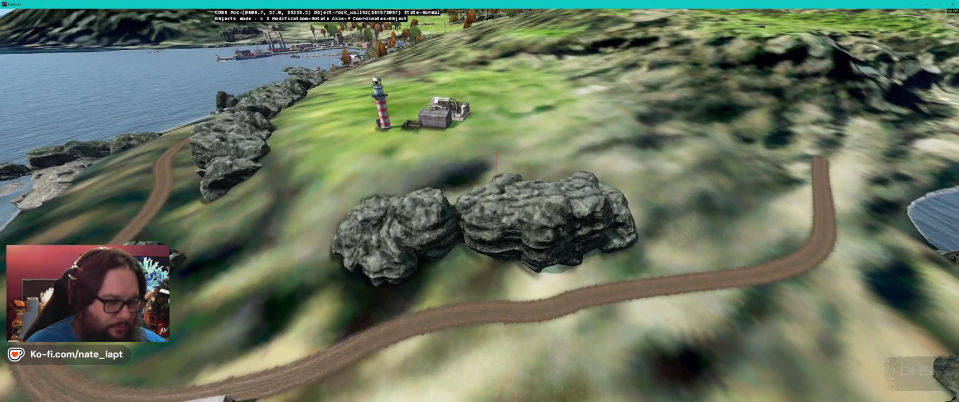
# Step: Paste another rock_wallh2 onto the slope and lay it along the path
pyautogui.press('Left')
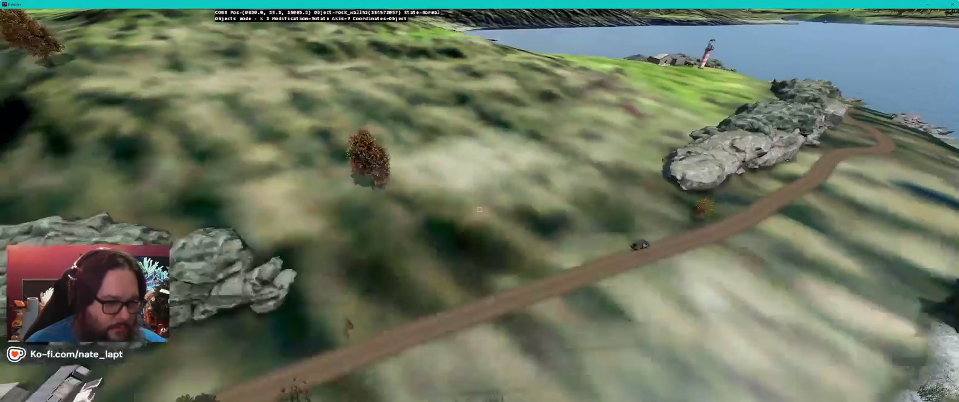
pyautogui.hotkey('ctrl', 'v')
pyautogui.moveTo(480, 209)
pyautogui.mouseDown()
pyautogui.moveTo(525, 209)
pyautogui.moveTo(480, 209)
pyautogui.mouseUp()
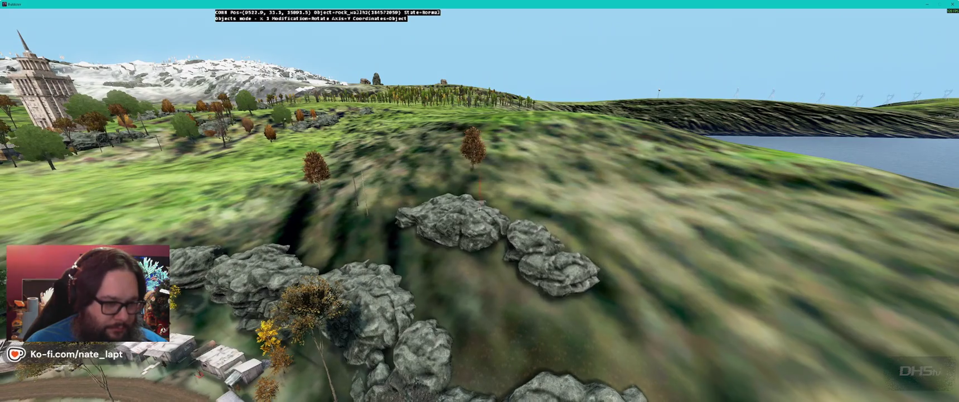
# Step: Insert another rock_wallh2 and rotate it on the Z, X and Y axes to lie flat
pyautogui.press('Insert')
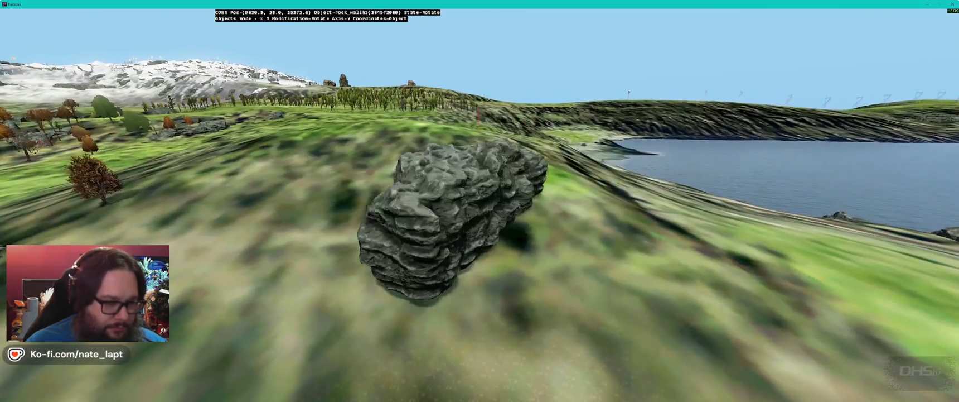
pyautogui.press('z')
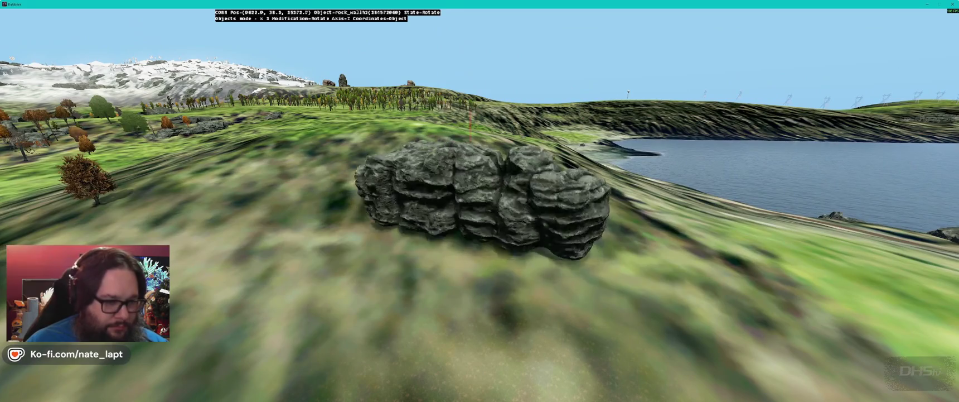
pyautogui.press('alt')
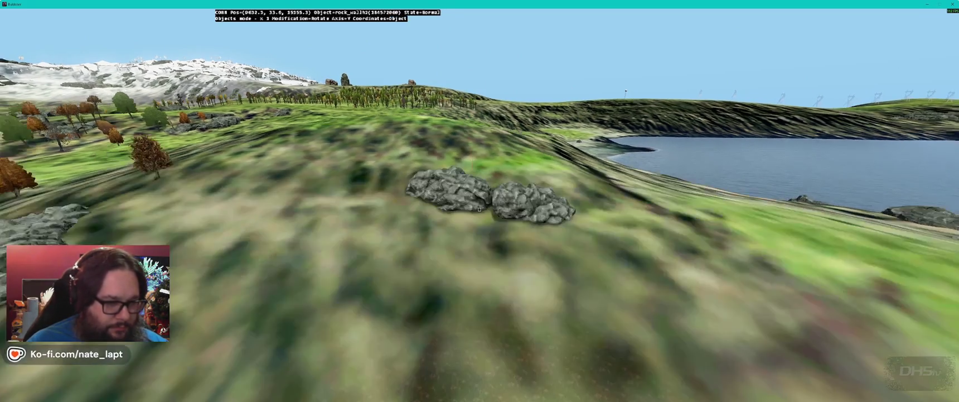
pyautogui.press('z')
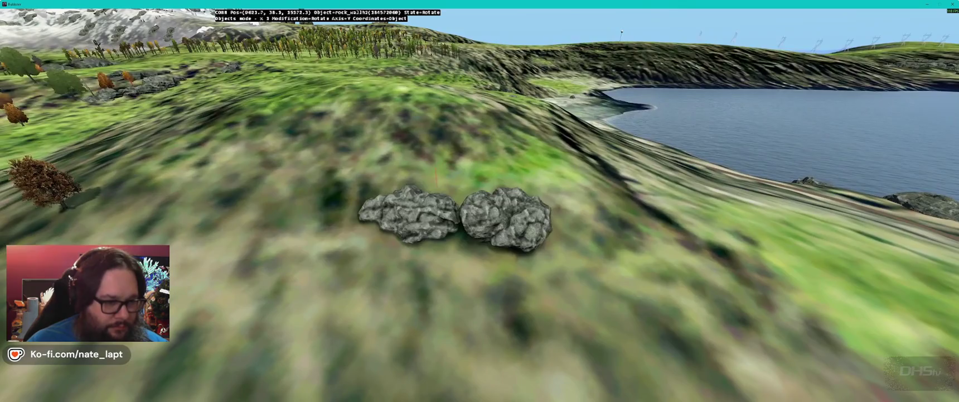
pyautogui.press('x')
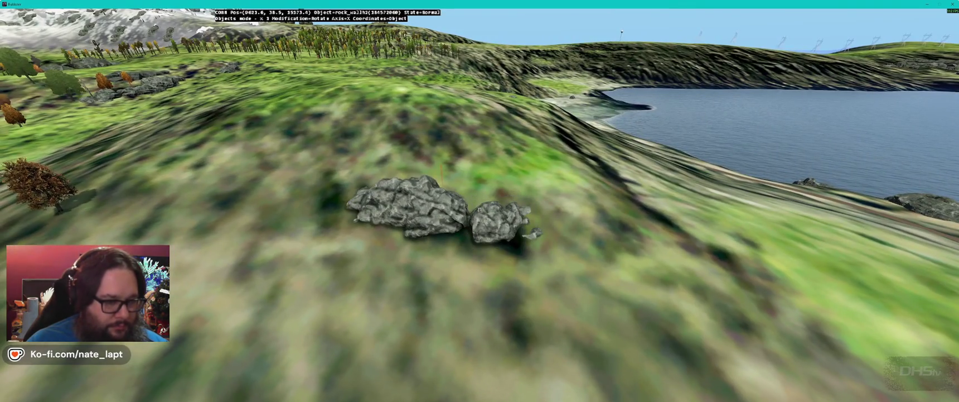
pyautogui.press('y')
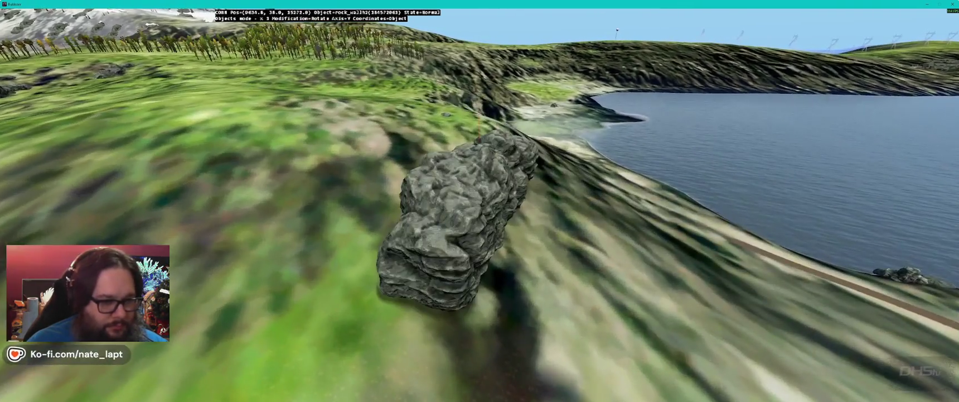
pyautogui.press('z')
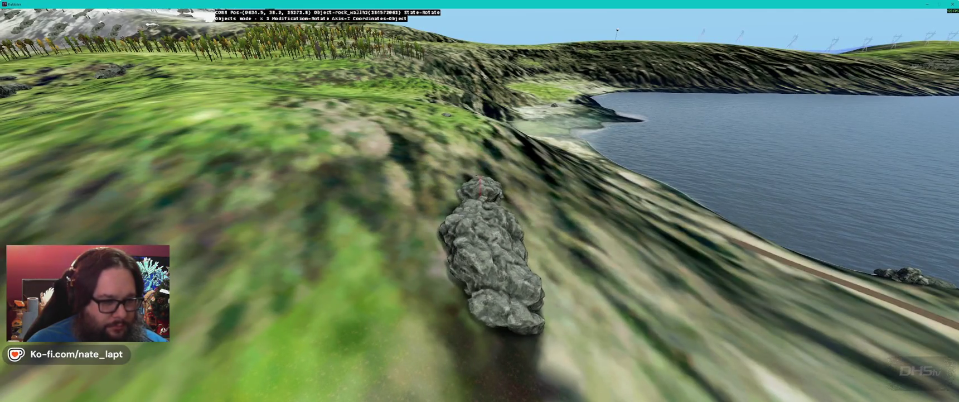
pyautogui.press('y')
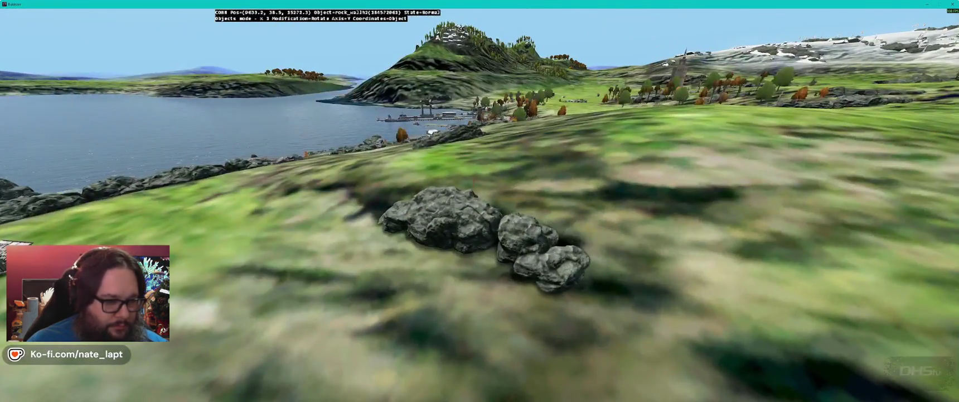
# Step: Nudge the neighbouring rock into line with the row and tilt it on X and Z
pyautogui.press('a')
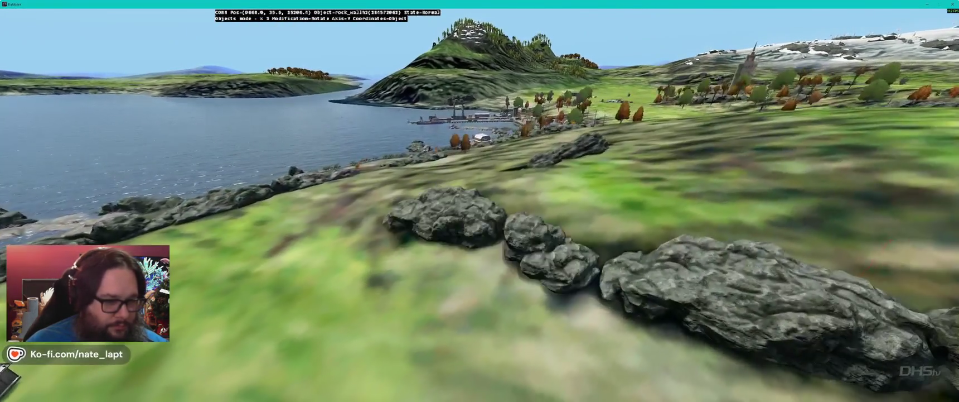
pyautogui.press('s')
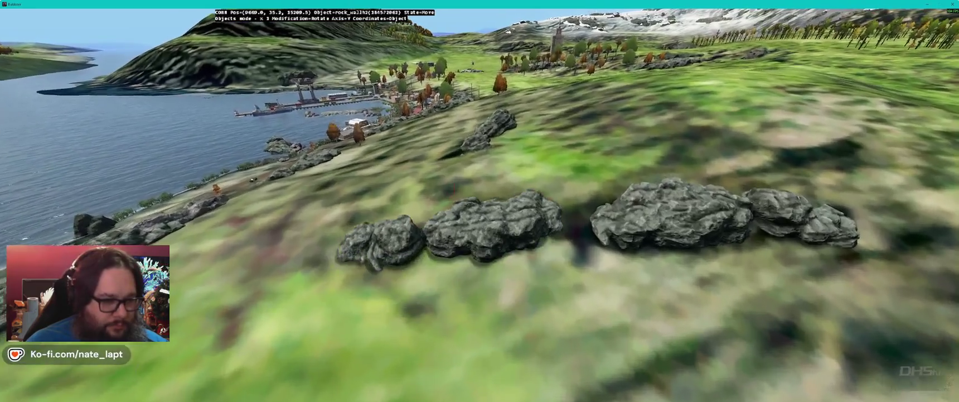
pyautogui.press('x')
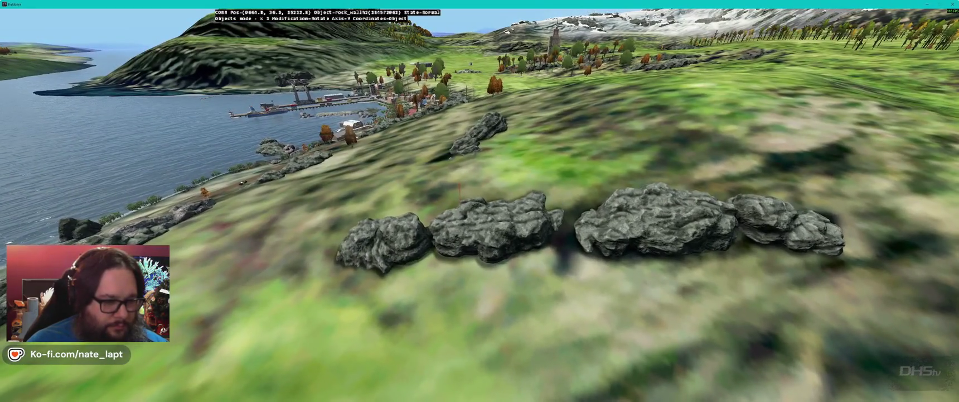
pyautogui.press('z')
pyautogui.press('x')
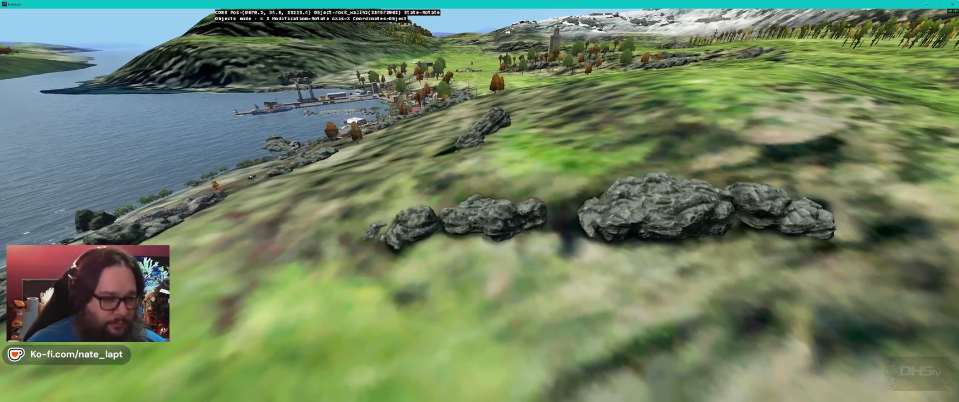
# Step: Fly over the town and reorient a rock above the village on the Y and Z axes
pyautogui.press('w')
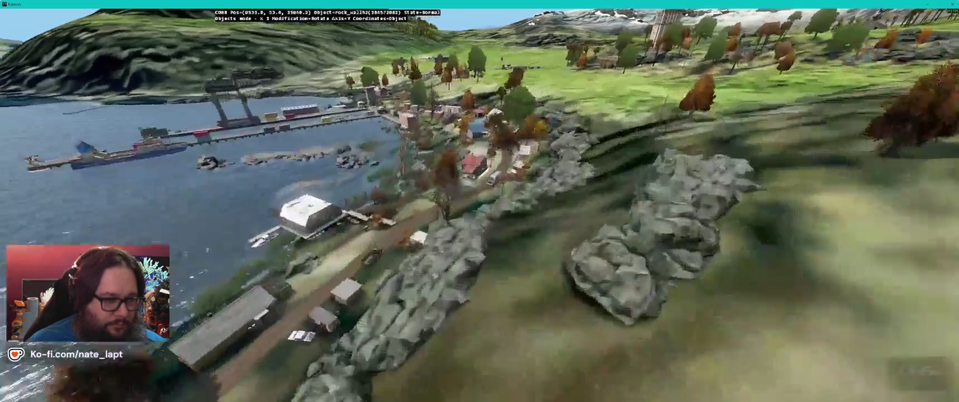
pyautogui.press('y')
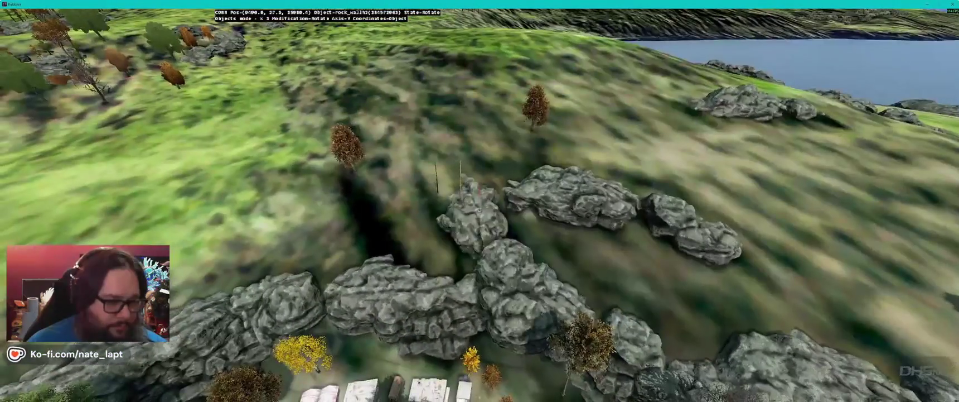
pyautogui.press('y')
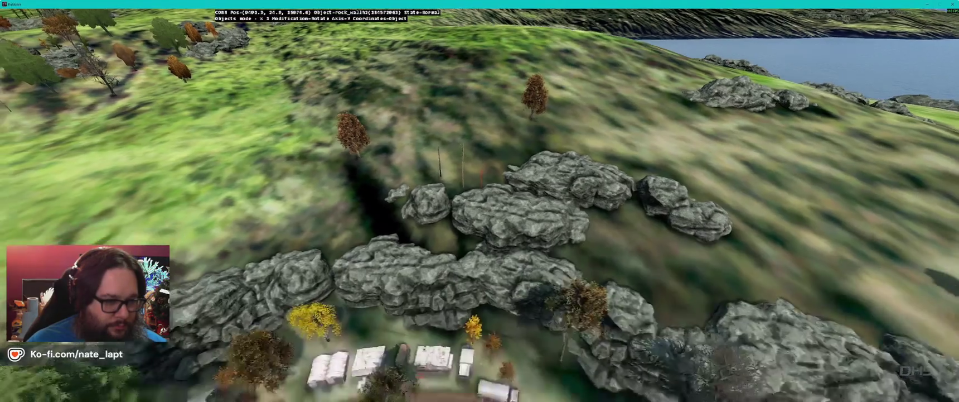
pyautogui.press('z')
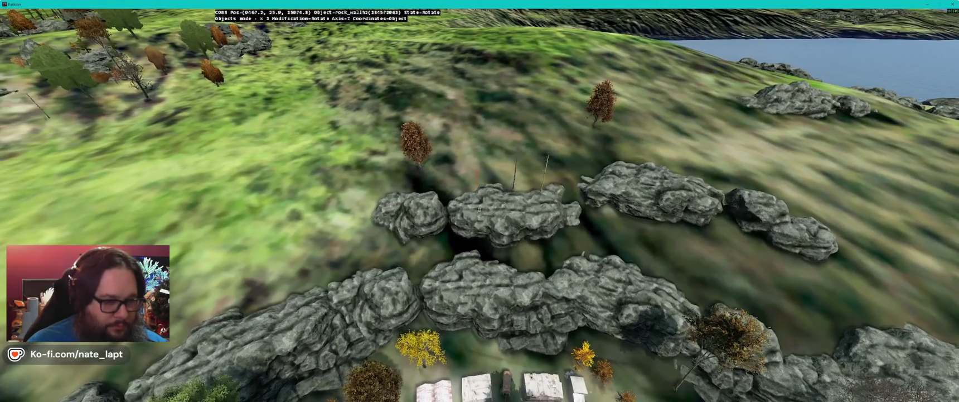
pyautogui.press('y')
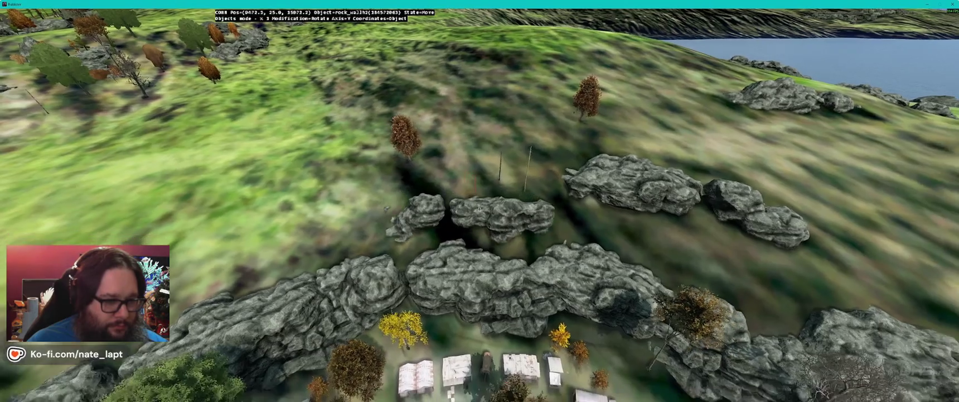
# Step: Check rock_wallh2 in Terrain Builder, then rotate the rock on Z, X and Y and confirm
pyautogui.hotkey('alt', 'Tab')
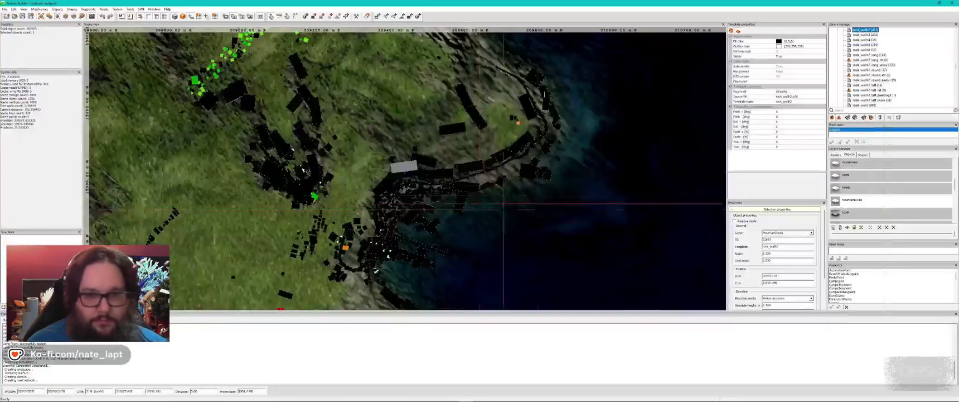
pyautogui.hotkey('alt', 'Tab')
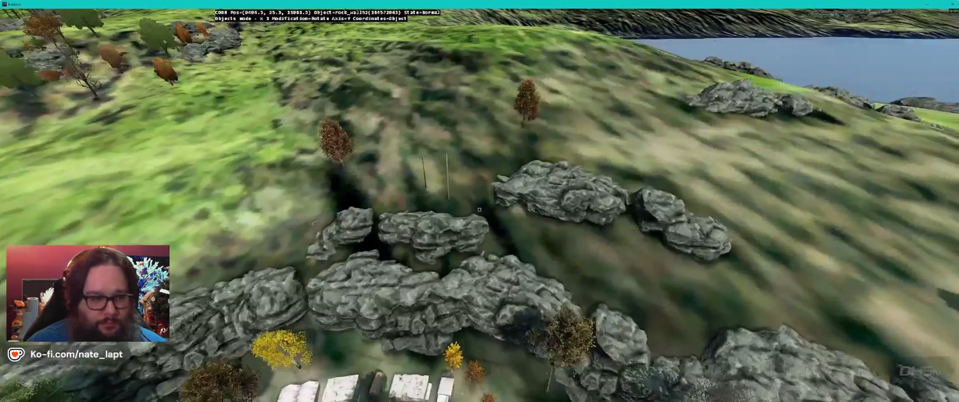
pyautogui.press('z')
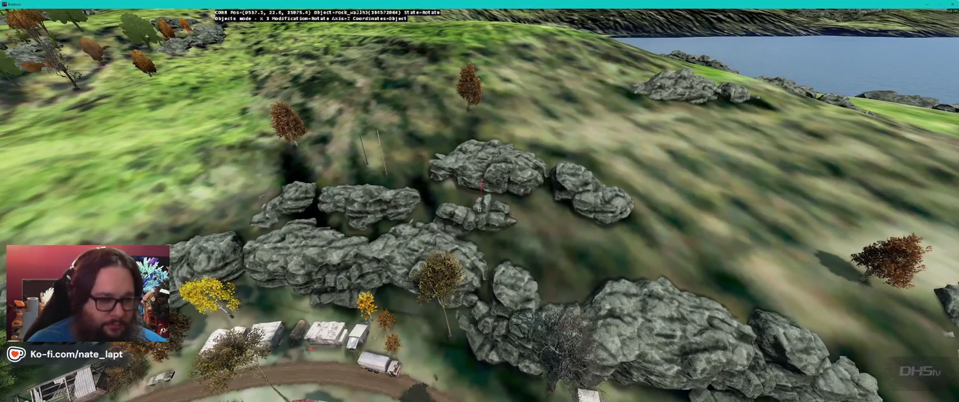
pyautogui.press('x')
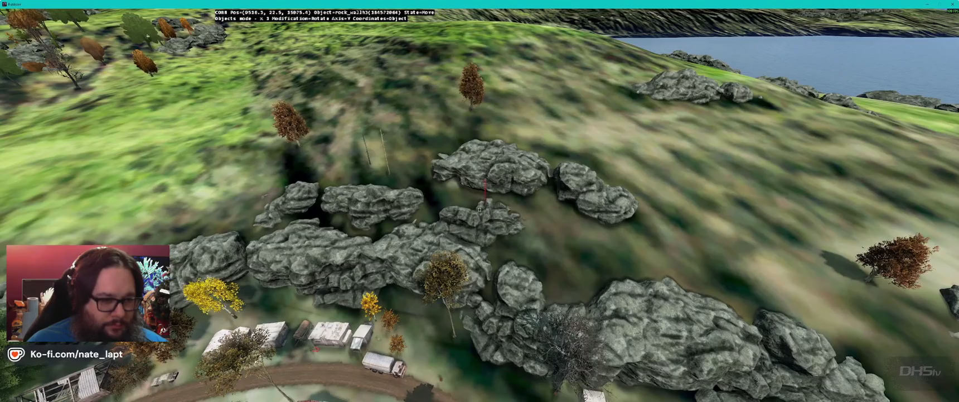
pyautogui.press('y')
pyautogui.click(479, 209)
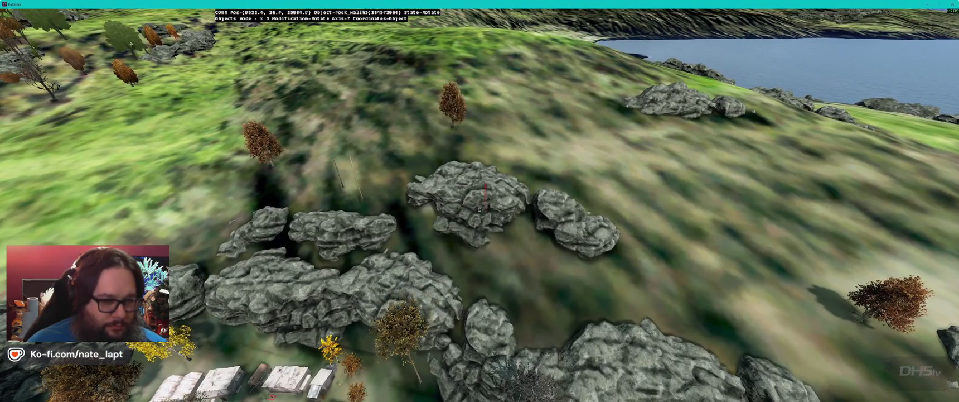
pyautogui.click(479, 209)
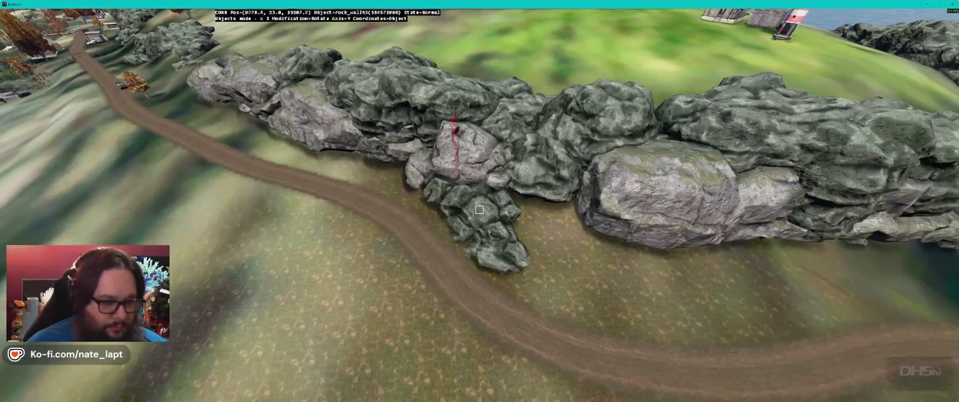
# Step: Rotate the rock wall piece slightly and raise it to fit tightly in the wall line
pyautogui.moveTo(480, 209); pyautogui.dragTo(480, 210)
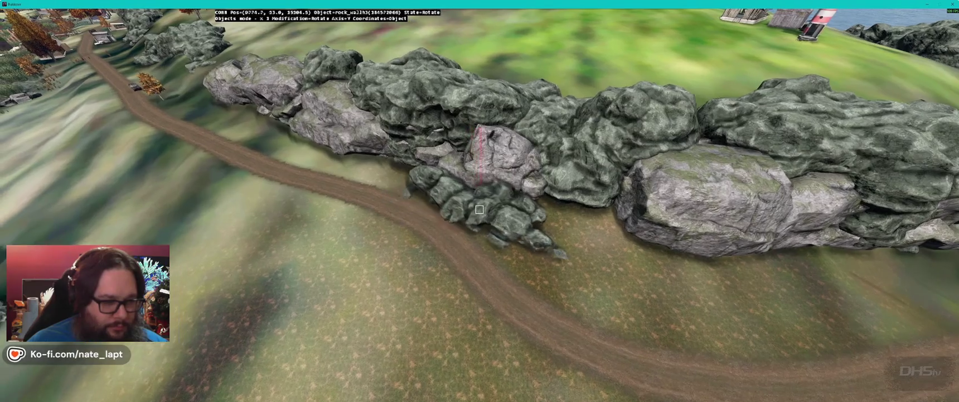
pyautogui.press('z')
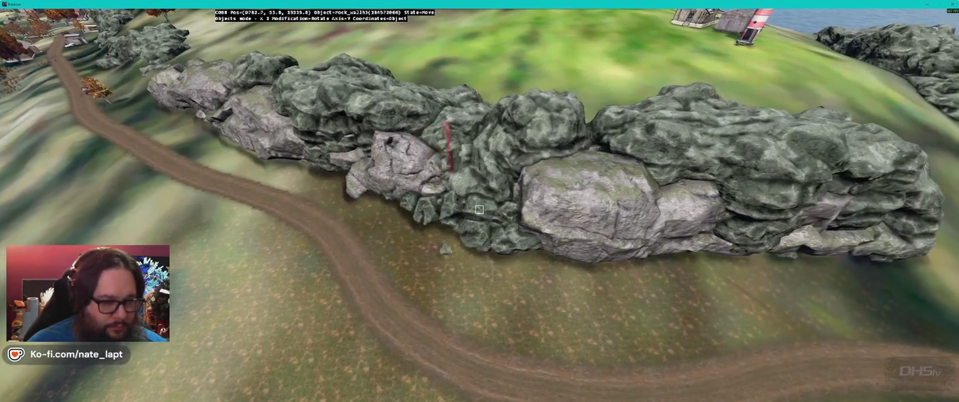
pyautogui.moveTo(479, 209); pyautogui.dragTo(479, 209)
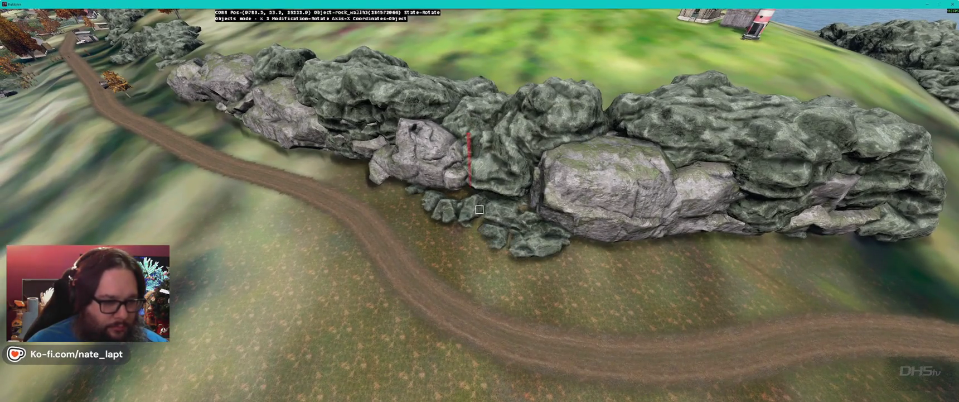
pyautogui.moveTo(480, 209); pyautogui.dragTo(479, 209)
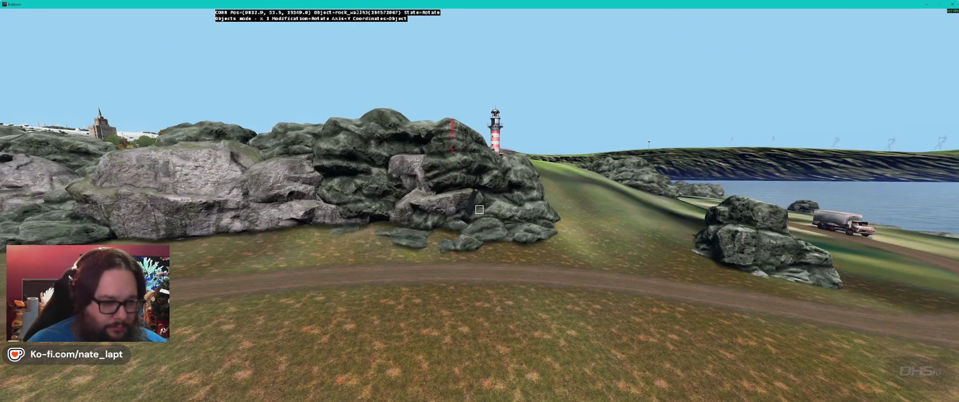
pyautogui.moveTo(479, 209); pyautogui.dragTo(480, 210)
# Step: Fly the camera around the two joined rocks and on toward the shoreline
pyautogui.press('w')
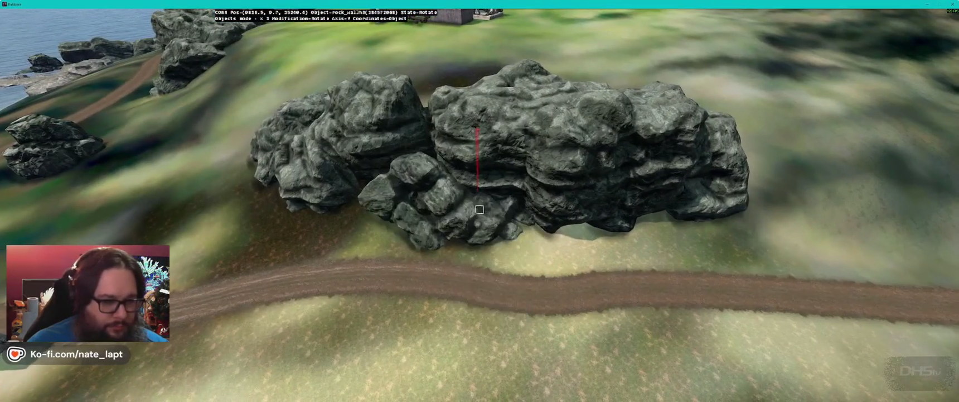
pyautogui.press('s')
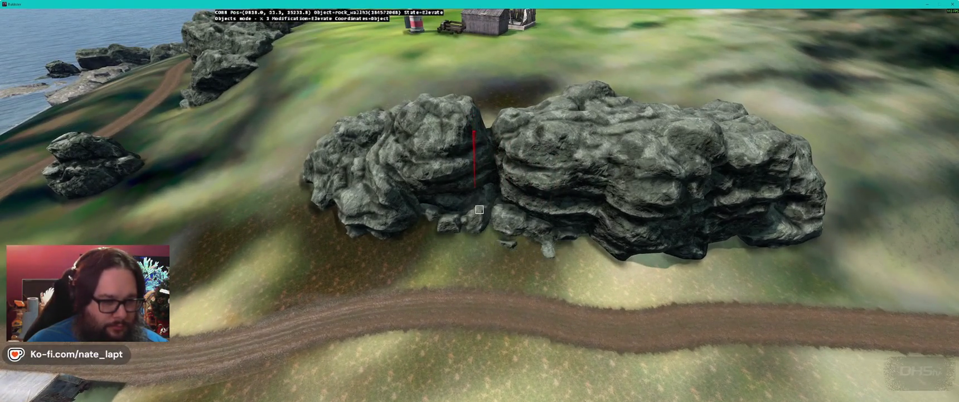
pyautogui.press('w')
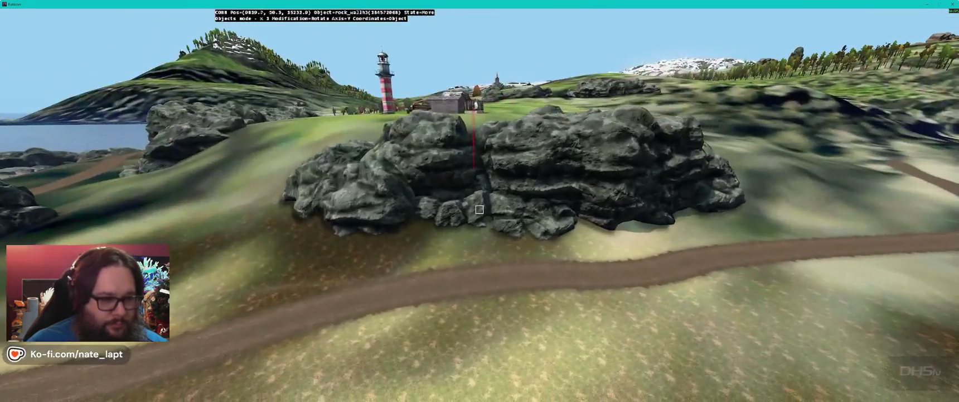
pyautogui.press('a')
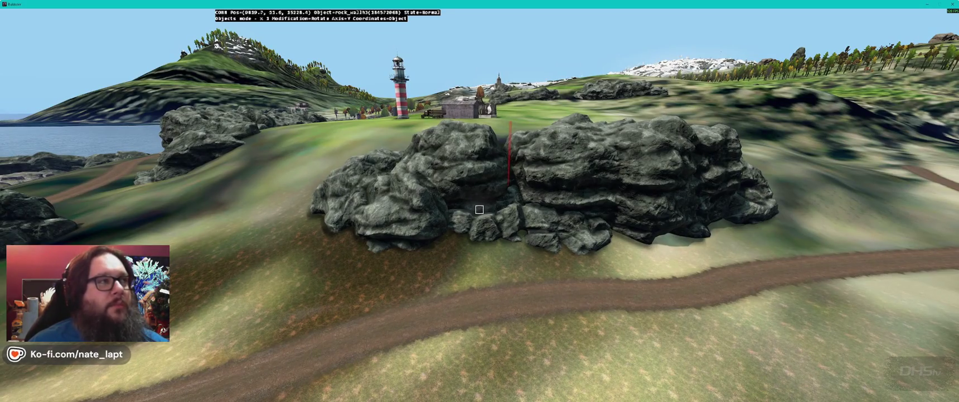
pyautogui.press('s')
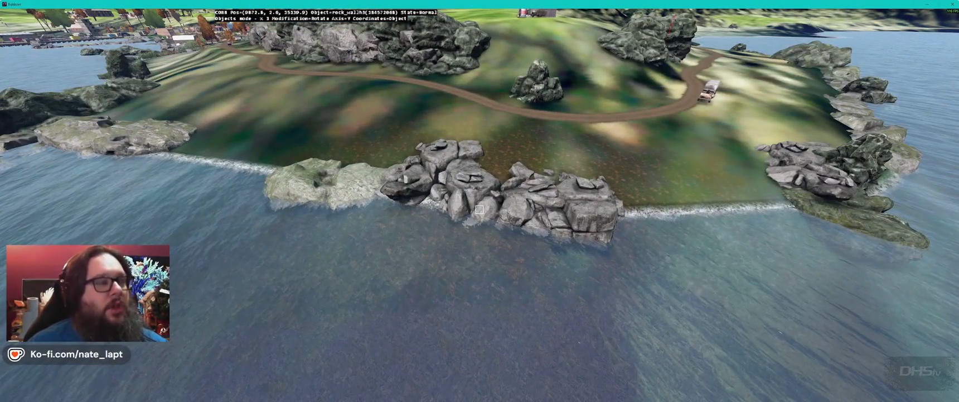
# Step: Insert a rock wall piece on the shoreline, rotating it on X and Z to follow the water's edge
pyautogui.press('w')
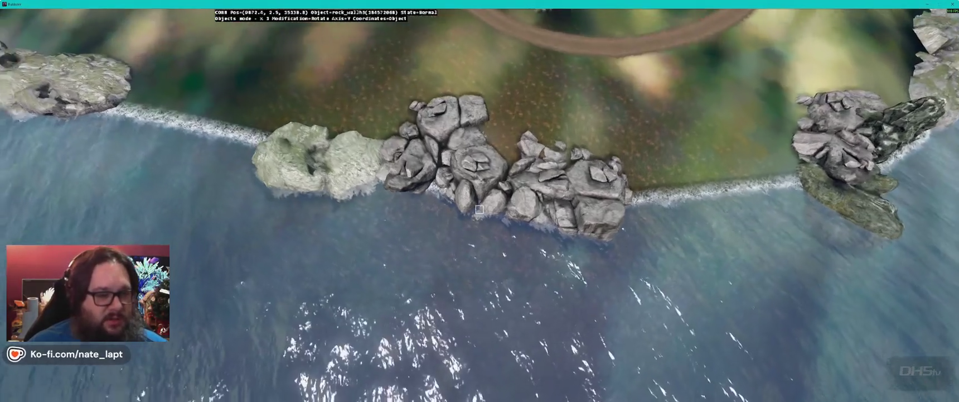
pyautogui.press('s')
pyautogui.press('Insert')
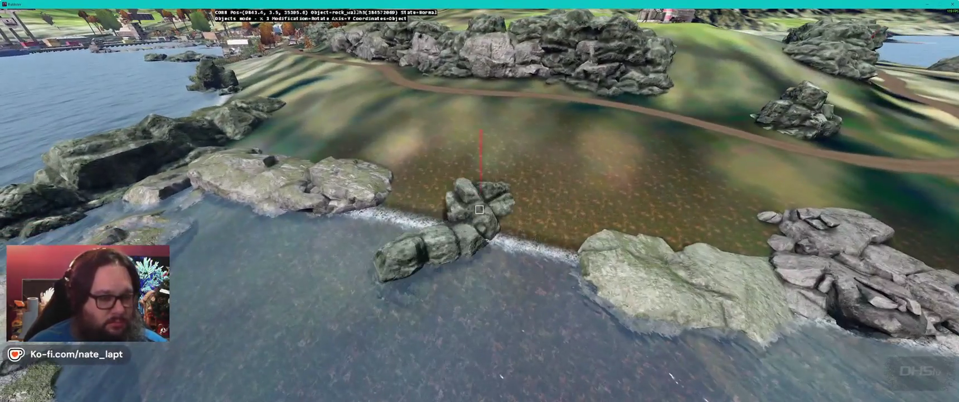
pyautogui.press('x')
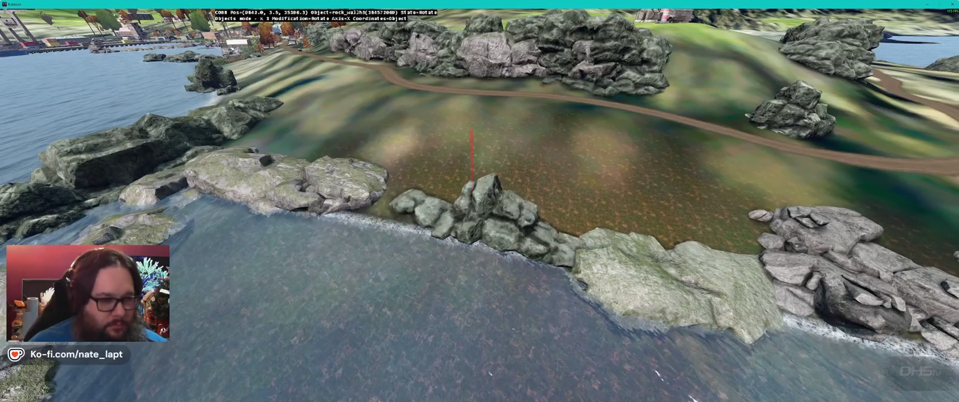
pyautogui.press('z')
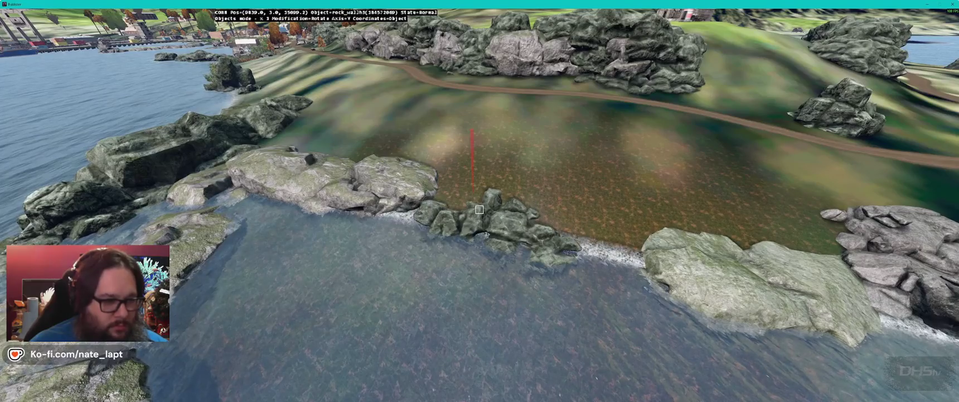
pyautogui.press('z')
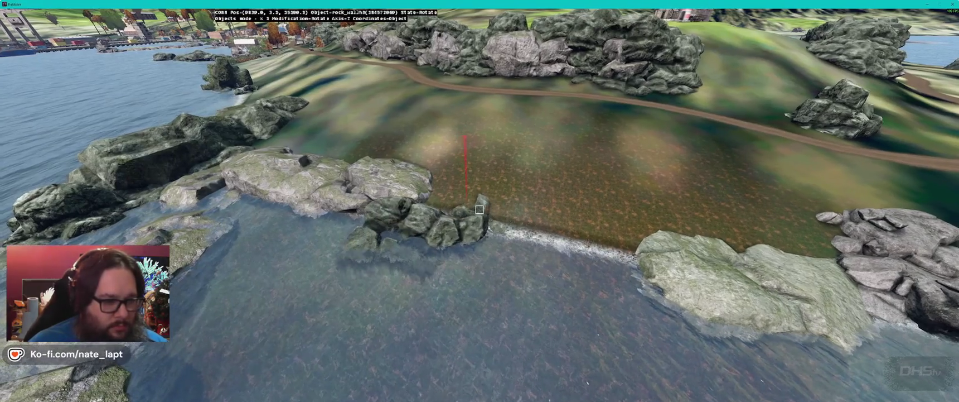
pyautogui.press('x')
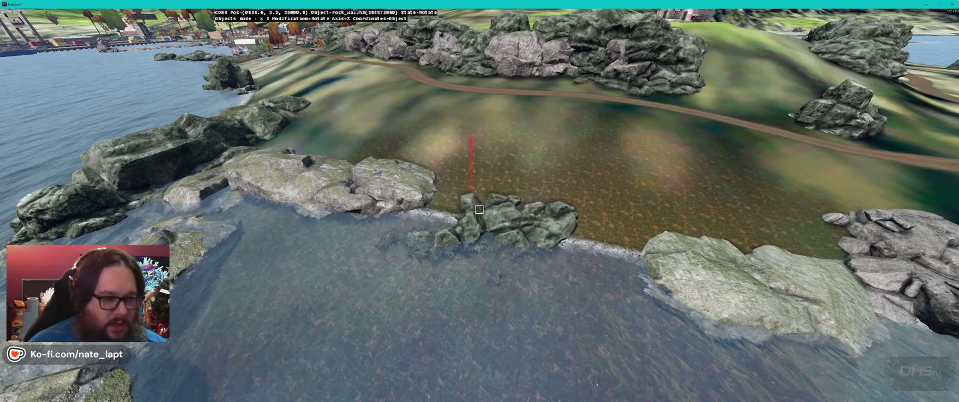
pyautogui.press('z')
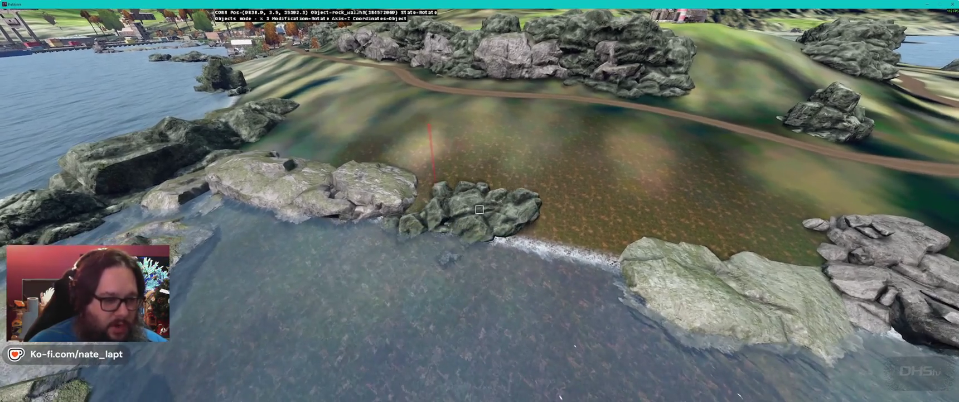
pyautogui.press('x')
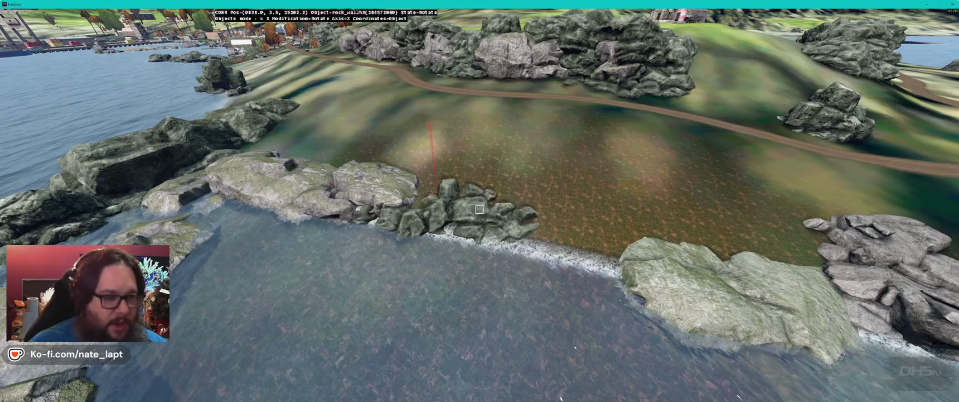
pyautogui.press('y')
pyautogui.click(479, 209)
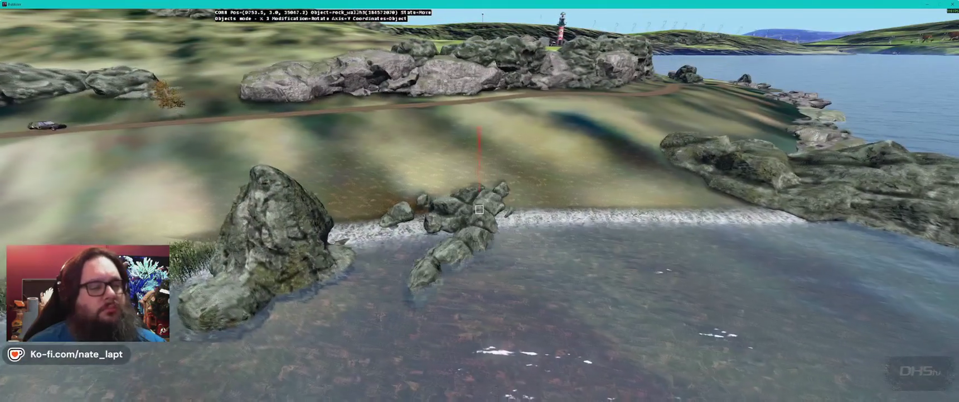
# Step: Rotate the shoreline rock cluster on the Y and X axes
pyautogui.moveTo(479, 209); pyautogui.dragTo(479, 210)
pyautogui.press('y')
pyautogui.press('x')
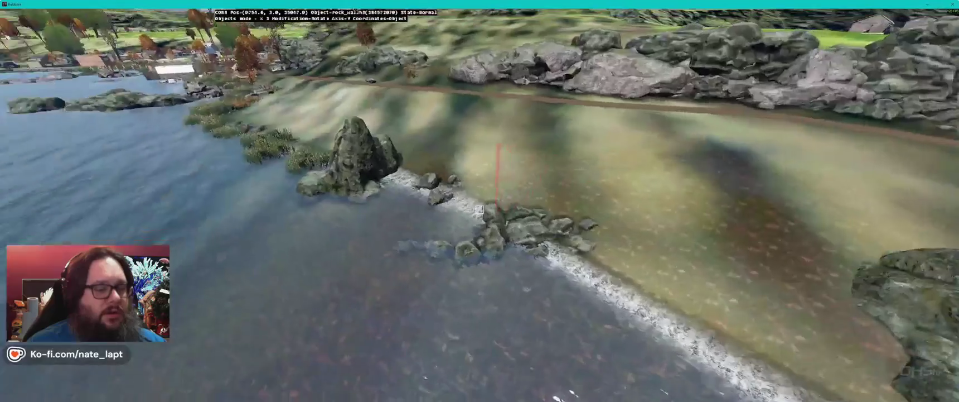
# Step: Fly along the reed-lined shore past the boat dock to a low view of the rock wall
pyautogui.press('d')
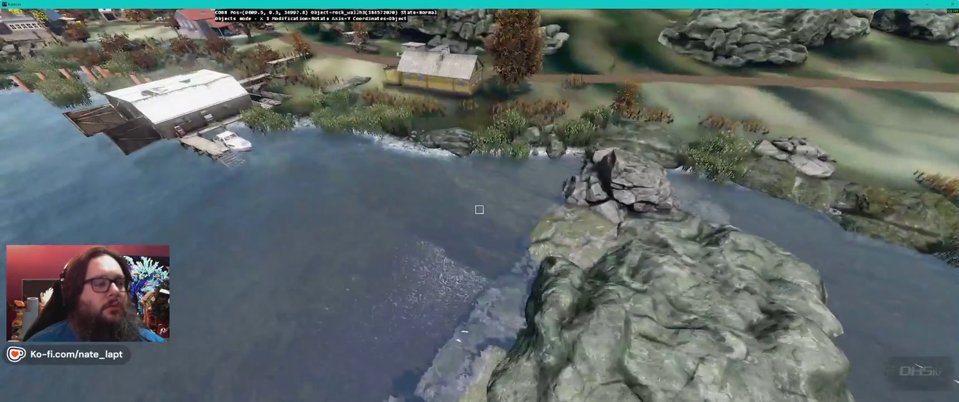
pyautogui.press('w')
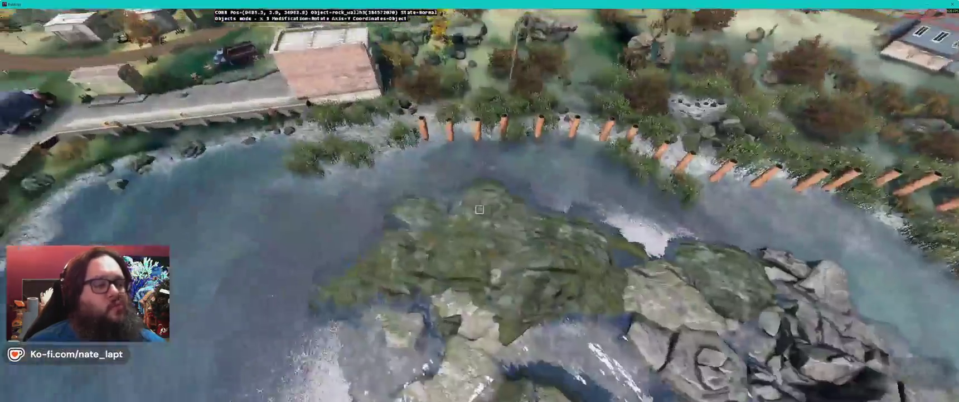
pyautogui.press('s')
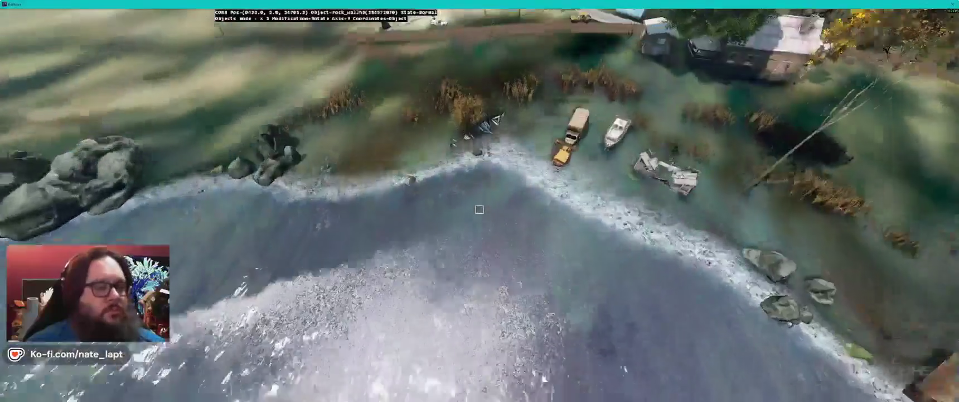
pyautogui.press('w')
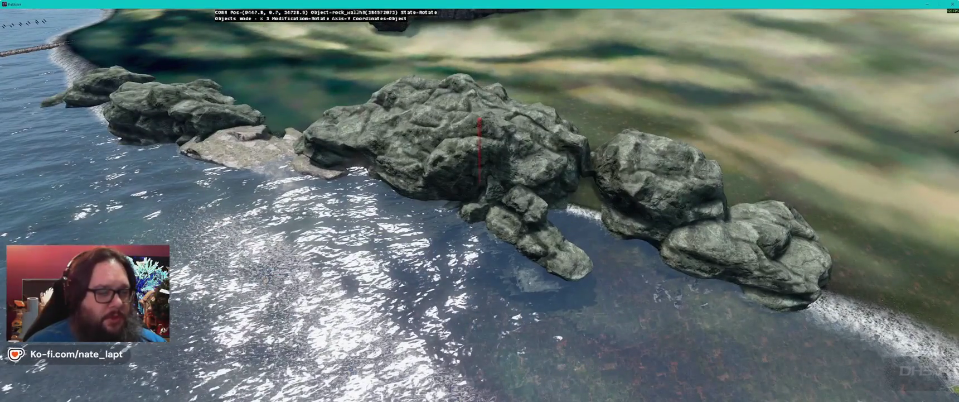
# Step: Fly close to the large shoreline rock wall and turn it slightly to match the water's edge
pyautogui.press('a')
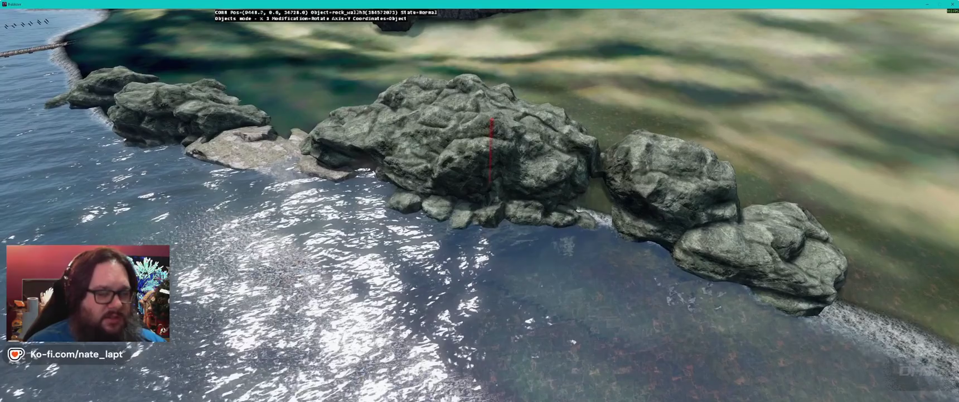
pyautogui.press('a')
pyautogui.press('s')
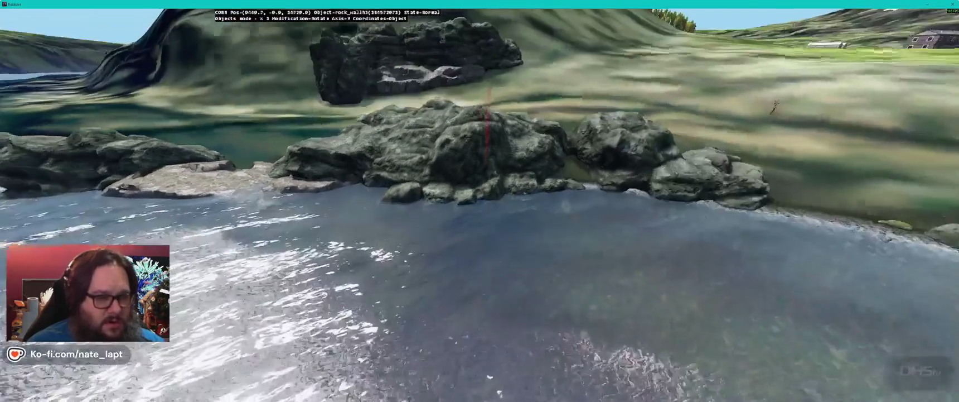
pyautogui.press('w')
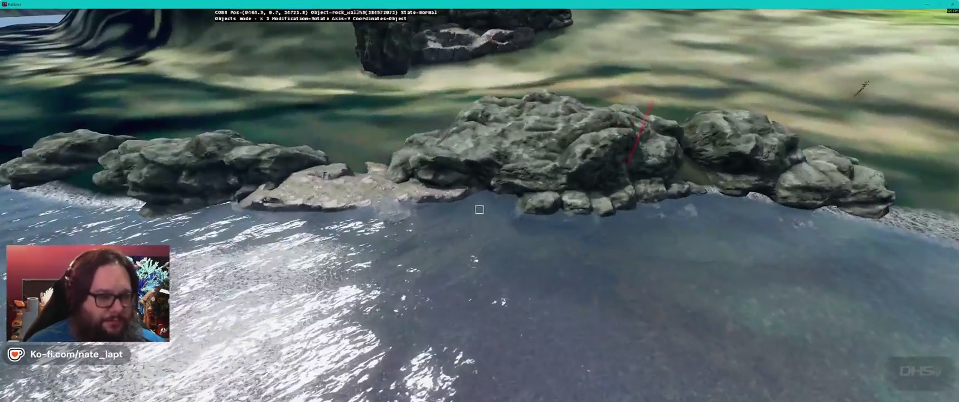
pyautogui.press('a')
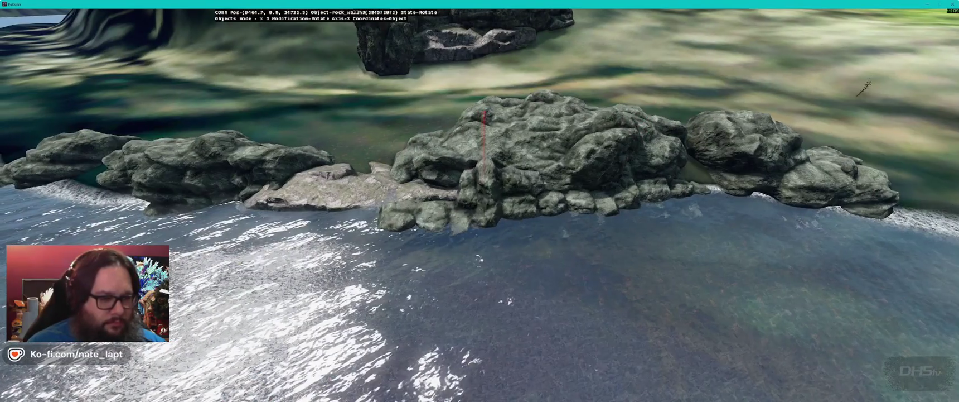
pyautogui.press('w')
pyautogui.press('a')
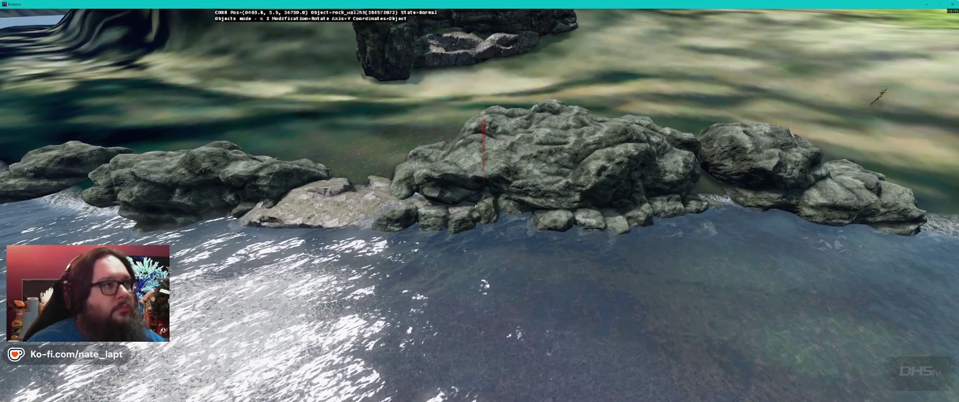
pyautogui.moveTo(476, 207); pyautogui.dragTo(477, 206)
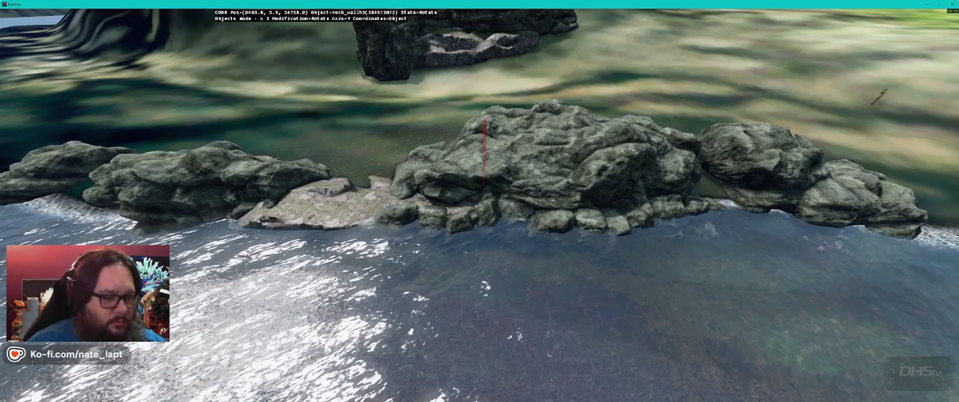
pyautogui.moveTo(477, 207); pyautogui.dragTo(478, 208)
# Step: Place a rock wall copy at the foot of the cliff and rotate it on the X and Y axes
pyautogui.press('w')
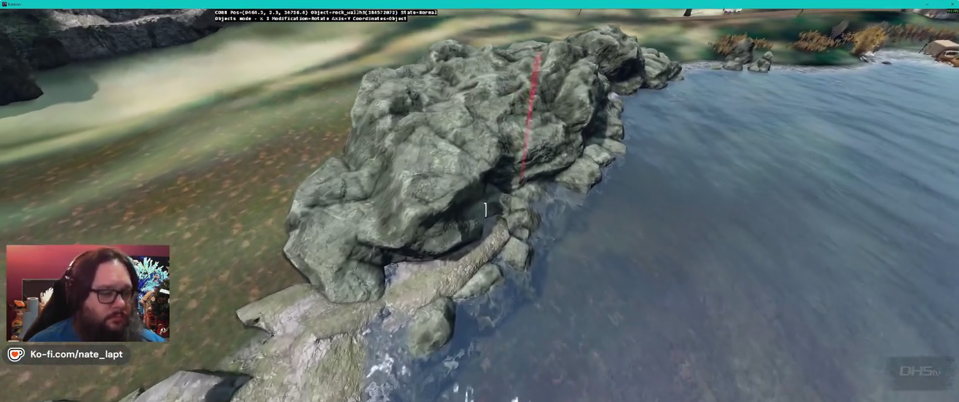
pyautogui.press('s')
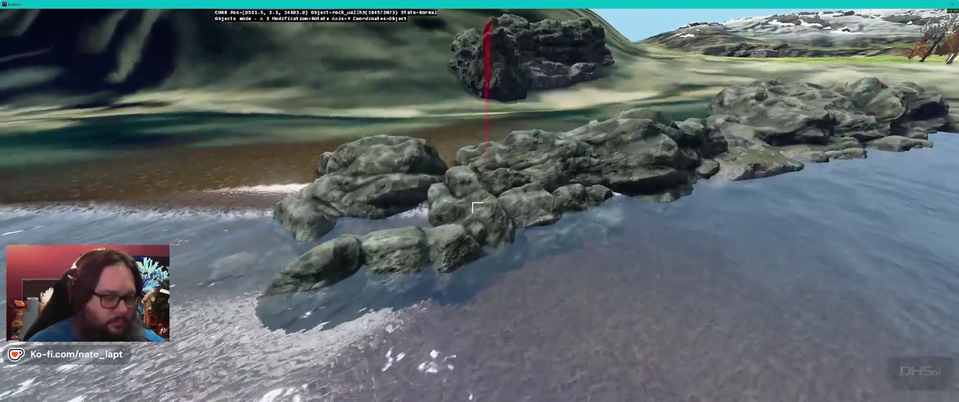
pyautogui.moveTo(477, 208); pyautogui.dragTo(480, 210)
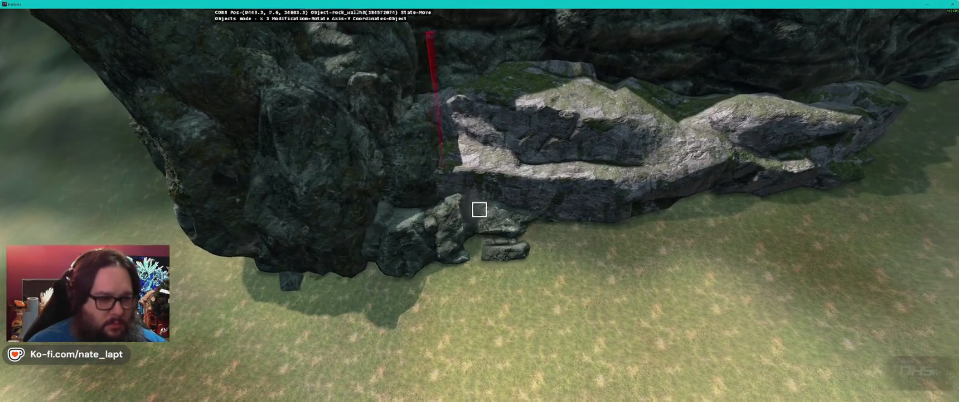
pyautogui.press('d')
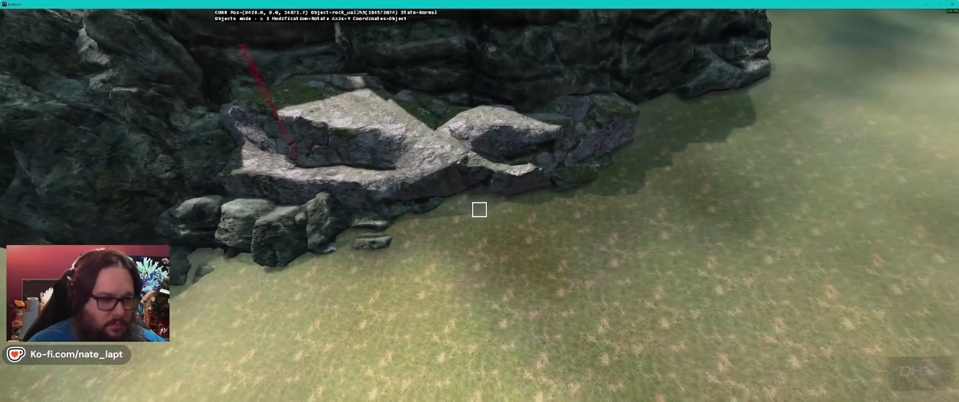
pyautogui.click(479, 210)
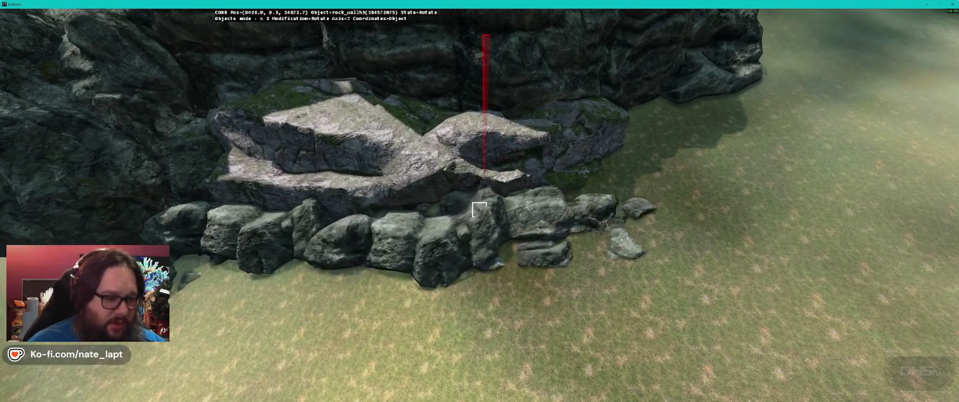
pyautogui.press('x')
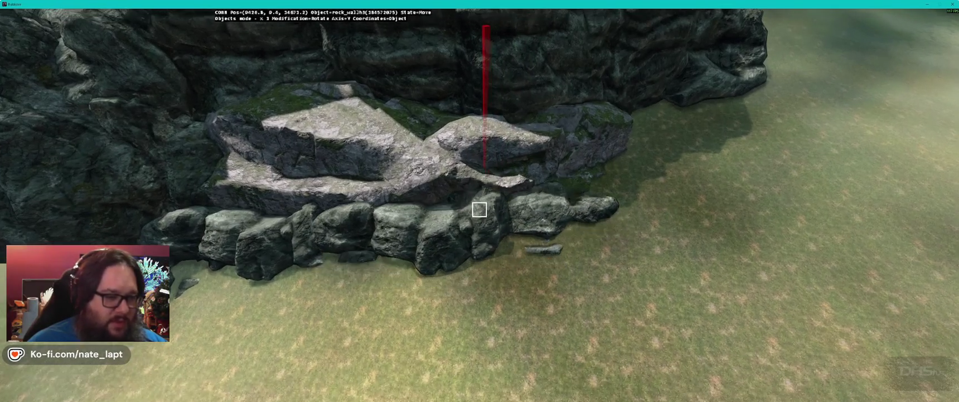
pyautogui.press('y')
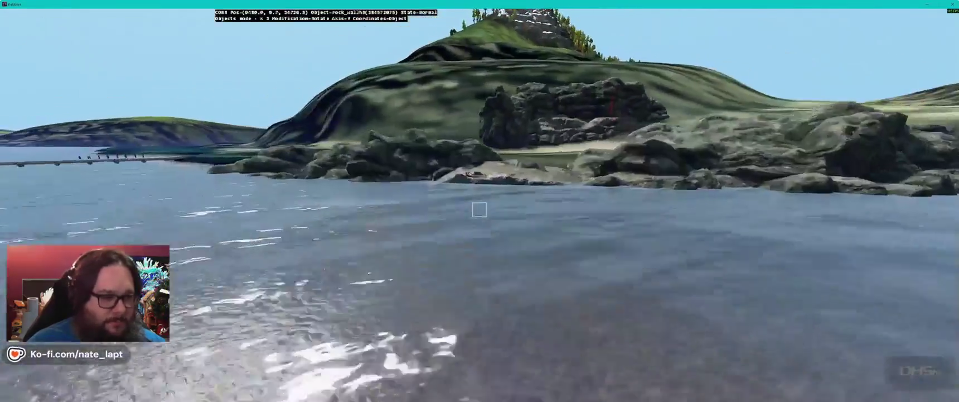
# Step: Fly along the coast over the harbour to the pipe posts, then bring up the window switcher
pyautogui.press('w')
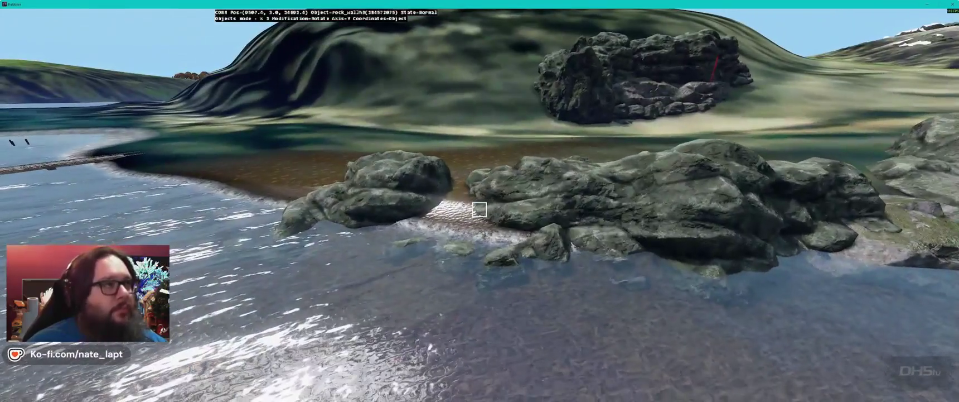
pyautogui.press('w')
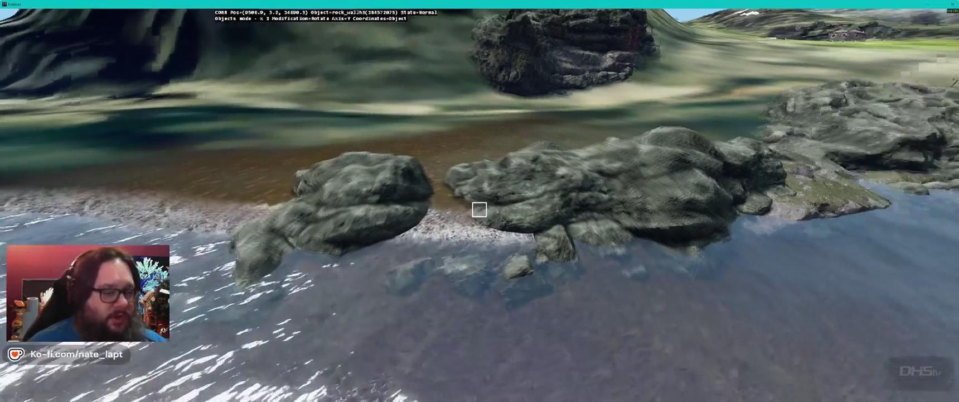
pyautogui.press('w')
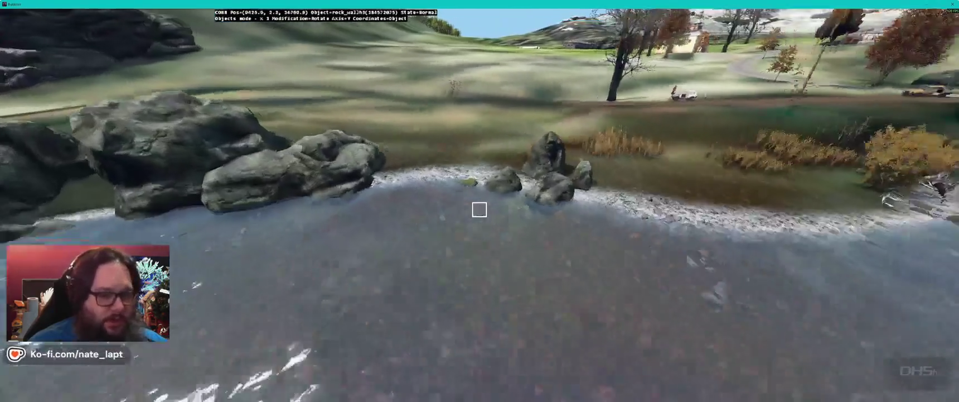
pyautogui.press('w')
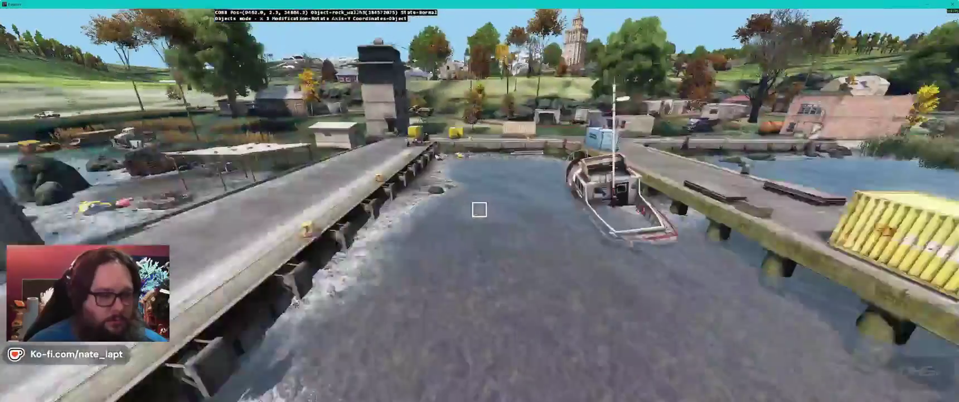
pyautogui.press('w')
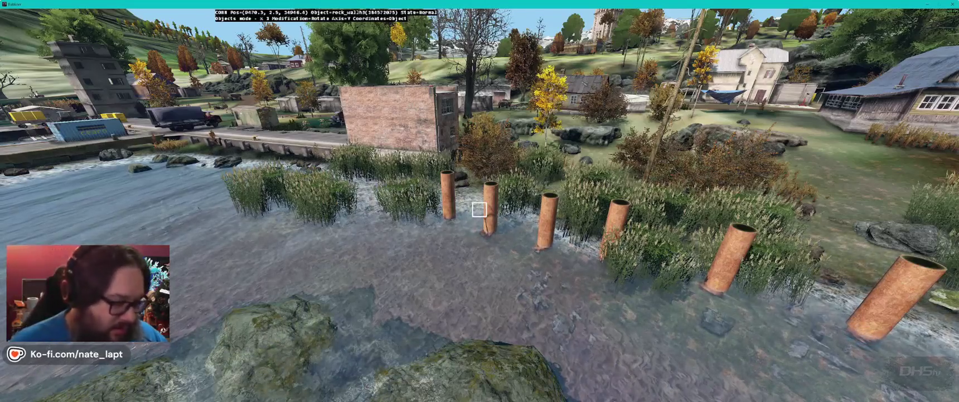
pyautogui.hotkey('alt', 'Tab')
pyautogui.press('Tab')
pyautogui.press('Tab')
pyautogui.press('Tab')
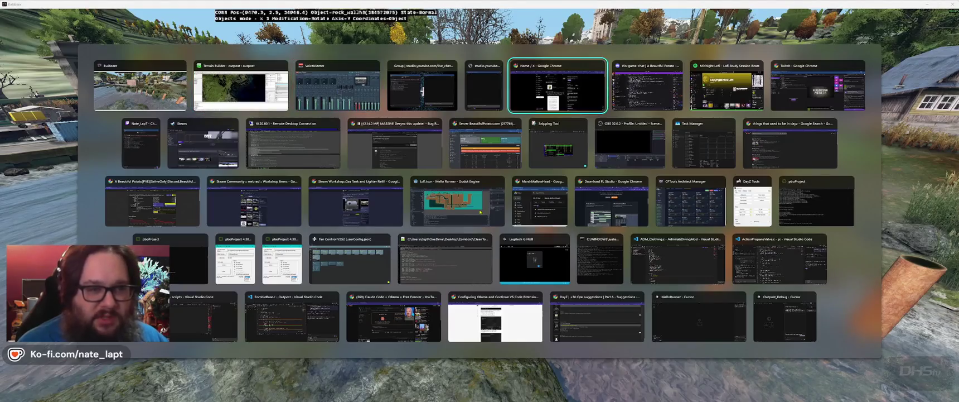
# Step: Return to the Buldozer preview and fly up and forward over the pipe-lined river
pyautogui.press('Escape')
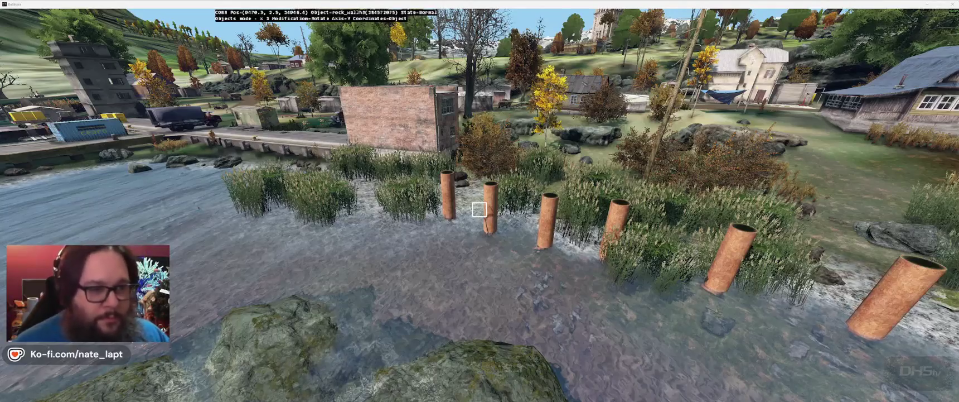
pyautogui.click(479, 209)
pyautogui.press('q')
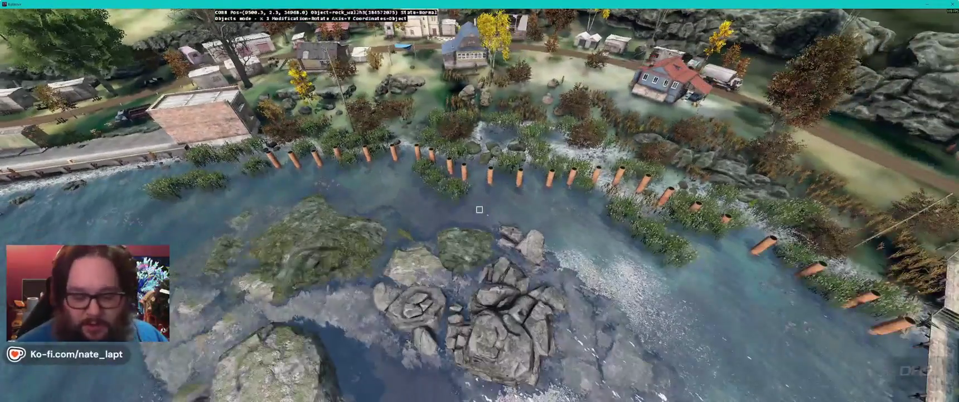
pyautogui.press('w')
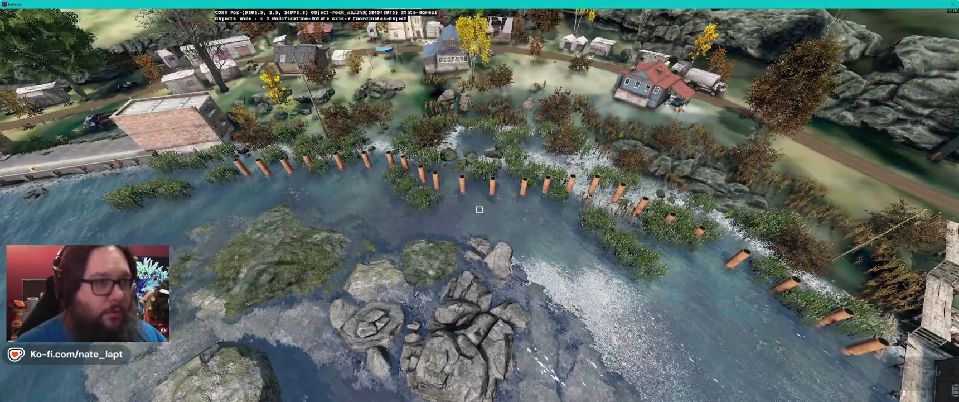
# Step: Fly right along the river to the coast and sink the beach rock_wall3 boulder lower into the water
pyautogui.press('w')
pyautogui.press('d')
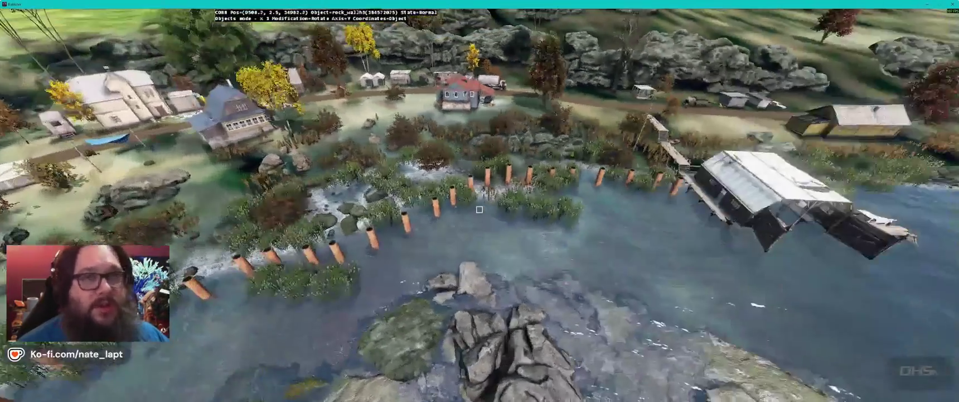
pyautogui.press('d')
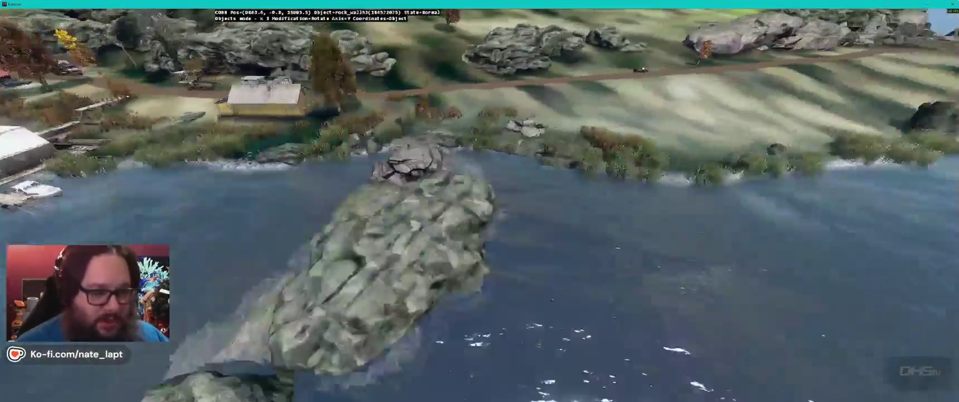
pyautogui.press('d')
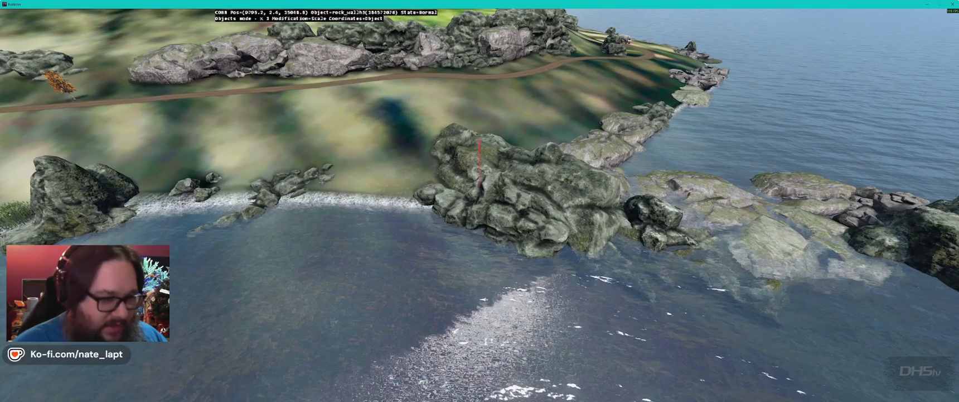
pyautogui.press('shift')
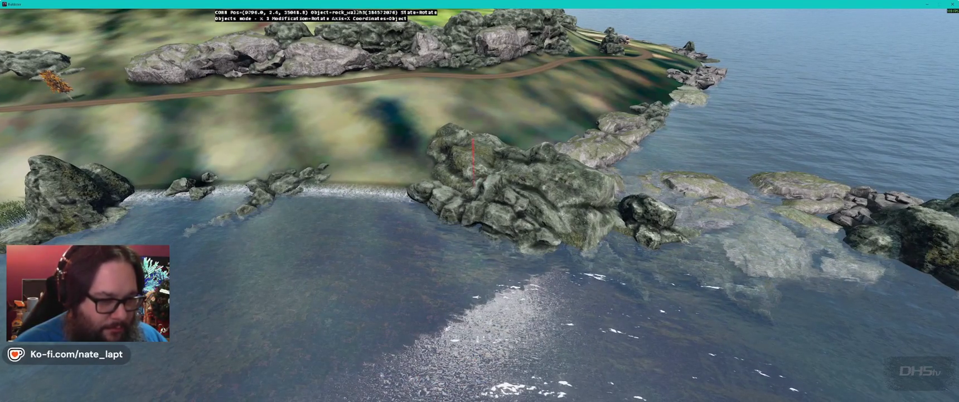
pyautogui.moveTo(479, 184); pyautogui.dragTo(480, 209)
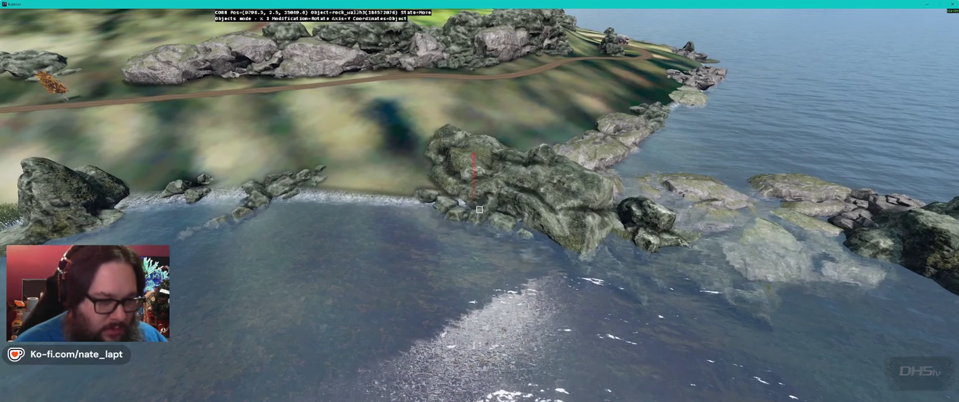
pyautogui.press('w')
pyautogui.press('w')
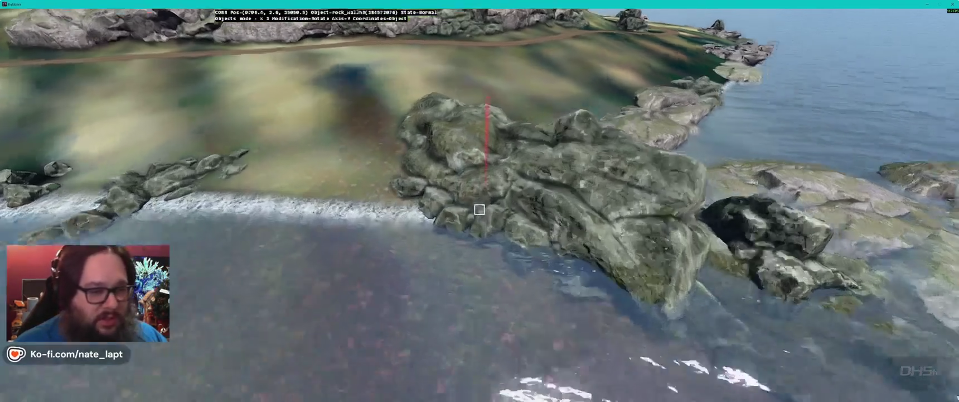
pyautogui.press('w')
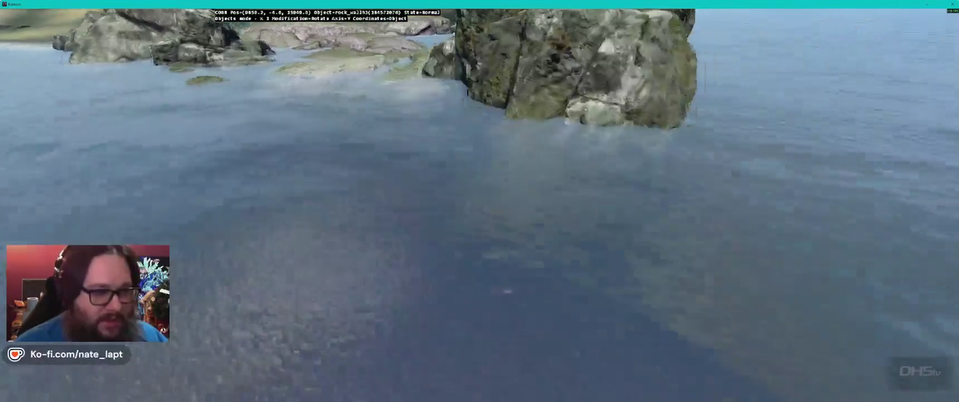
pyautogui.press('w')
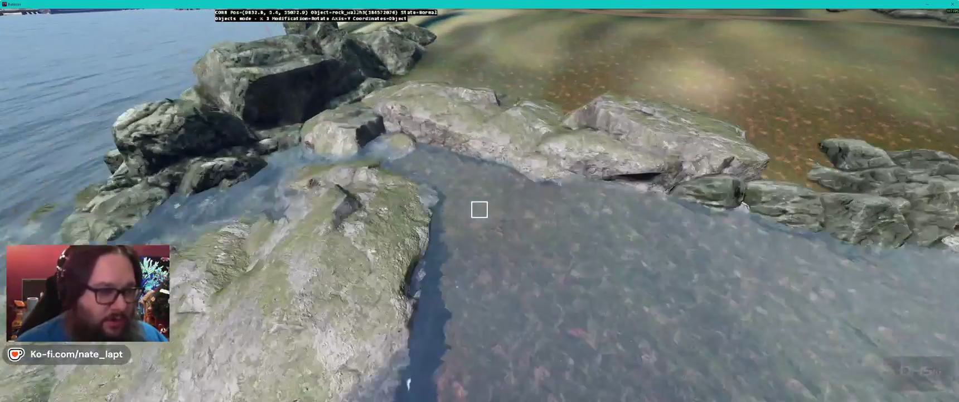
pyautogui.press('w')
# Step: Paste a copy of the rock group into the water and tilt it slightly on the X axis
pyautogui.hotkey('ctrl', 'v')
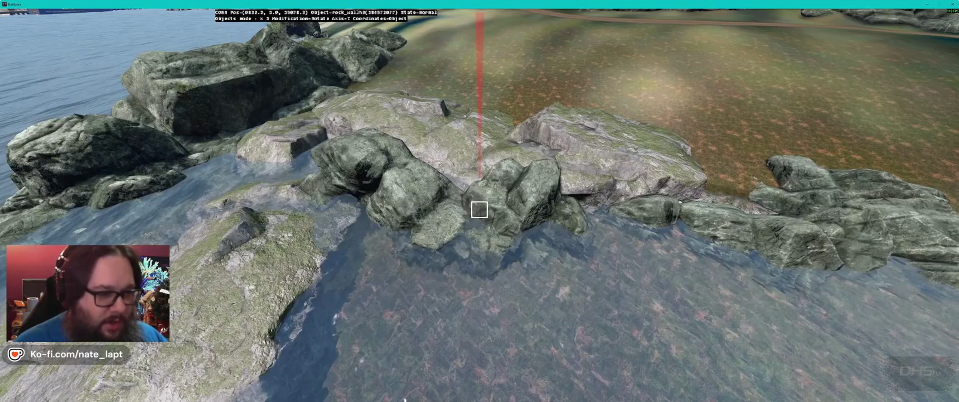
pyautogui.press('x')
pyautogui.moveTo(479, 210); pyautogui.dragTo(477, 210)
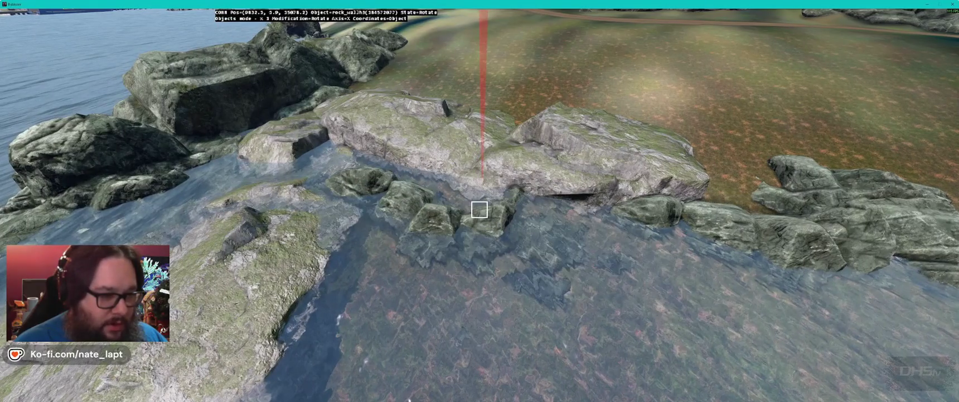
pyautogui.click(479, 210)
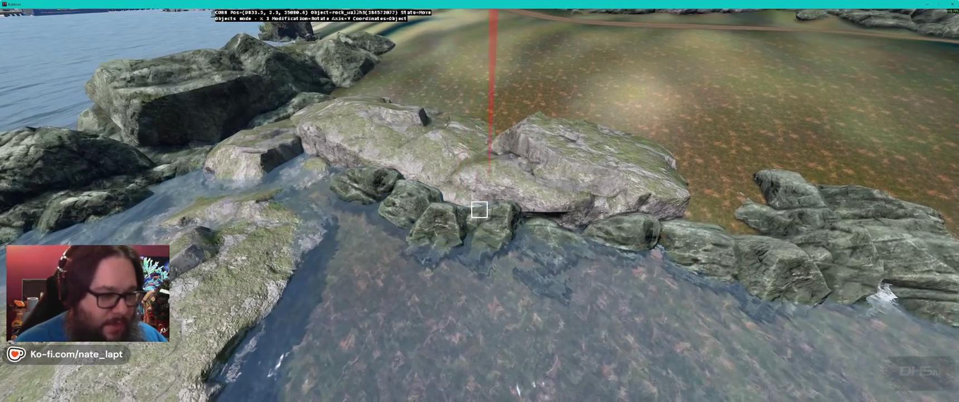
pyautogui.press('w')
# Step: Turn the pasted rock_wallh3 piece on the Z axis and set it low along the waterline
pyautogui.press('z')
pyautogui.moveTo(479, 210); pyautogui.dragTo(479, 210)
pyautogui.press('y')
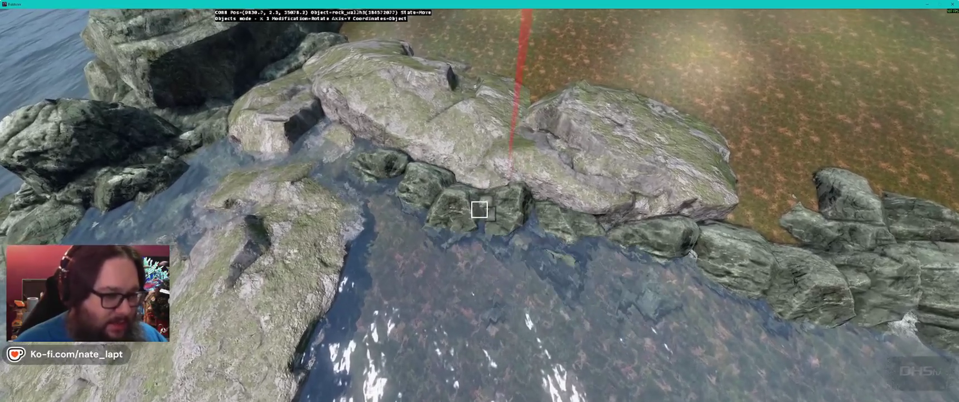
pyautogui.click(479, 210)
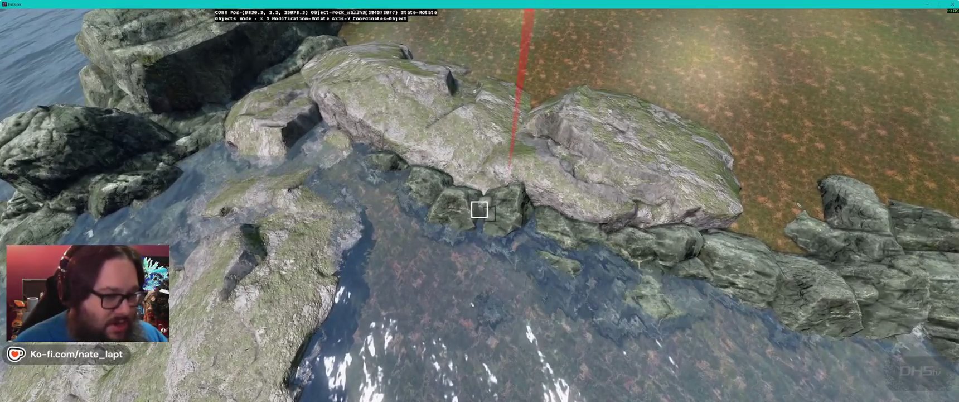
pyautogui.moveTo(479, 209); pyautogui.dragTo(479, 210)
# Step: Rotate the rock cluster beside the dirt path on the Z and X axes to clear the path
pyautogui.press('s')
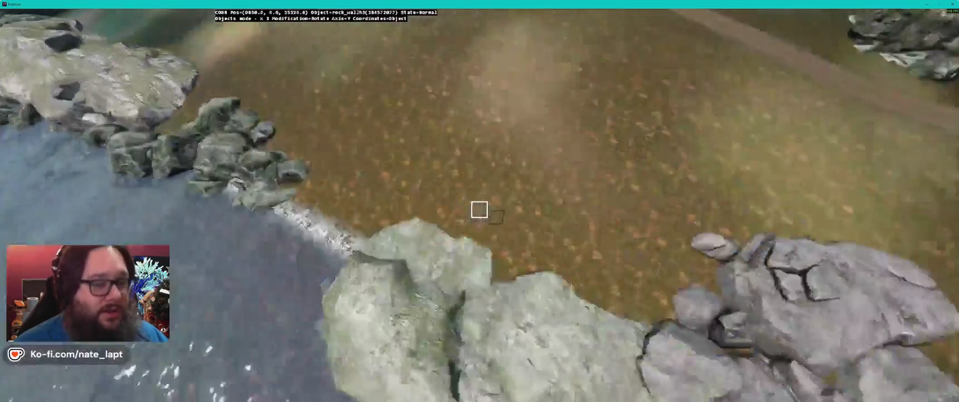
pyautogui.press('w')
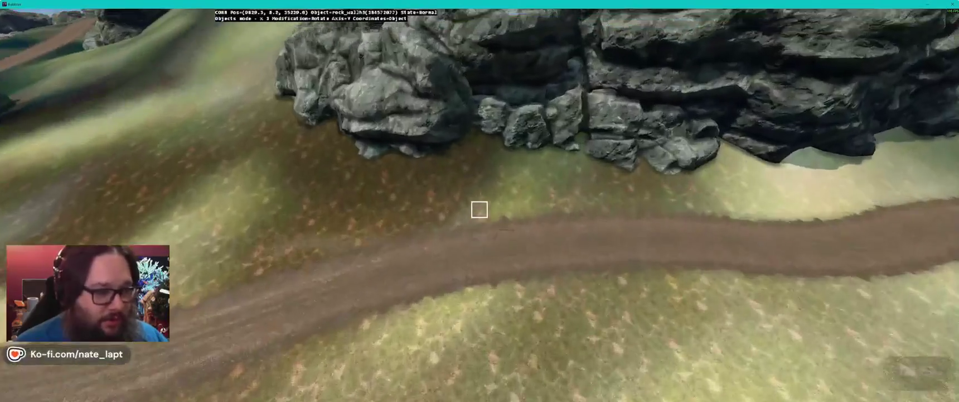
pyautogui.moveTo(479, 210); pyautogui.dragTo(479, 210)
pyautogui.press('z')
pyautogui.press('x')
pyautogui.press('x')
pyautogui.press('e')
pyautogui.press('r')
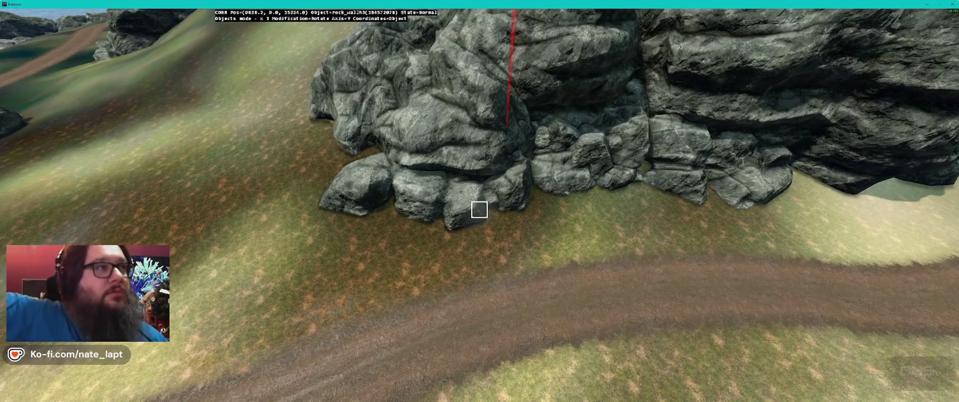
# Step: Paste the next rock_wallh3 piece and rotate it into the shoreline as a jutting outcrop
pyautogui.moveTo(479, 210); pyautogui.dragTo(479, 209)
pyautogui.hotkey('ctrl', 'v')
pyautogui.press('x')
pyautogui.press('y')
pyautogui.press('s')
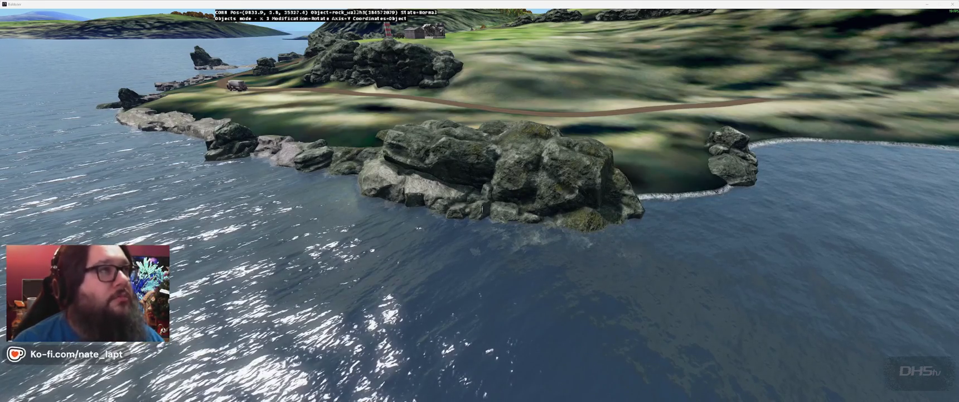
# Step: Lay the tall rock pillar near the lighthouse flat on the X axis as a ridge beside the path
pyautogui.press('w')
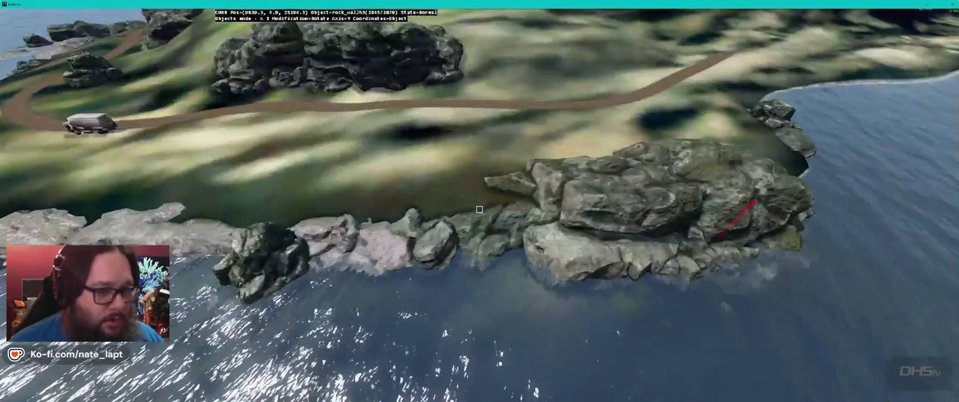
pyautogui.press('w')
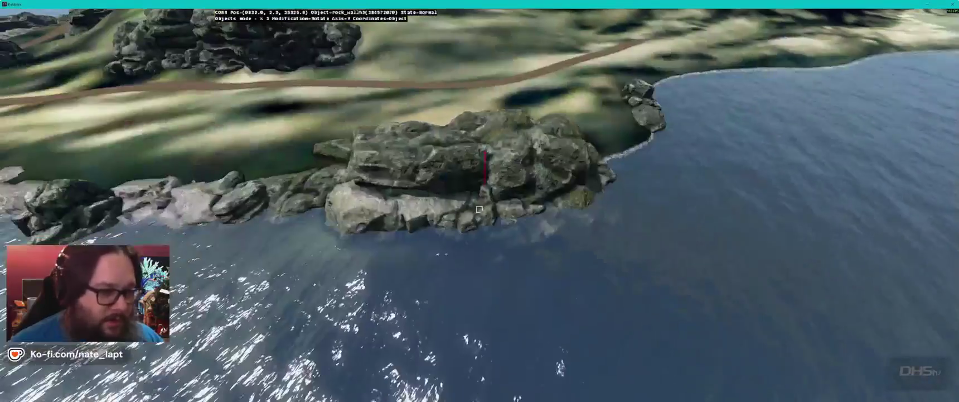
pyautogui.press('w')
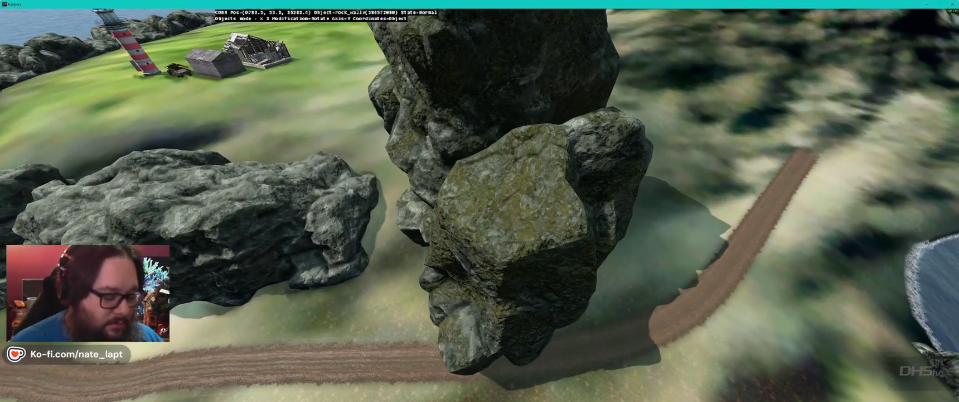
pyautogui.press('x')
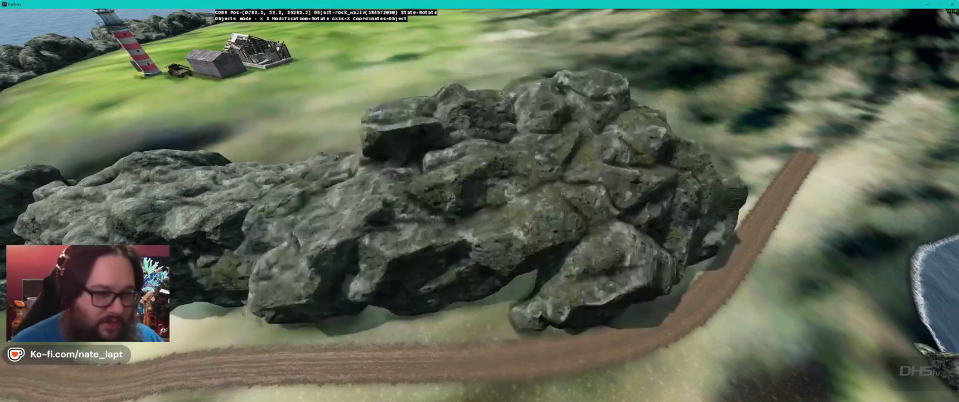
pyautogui.press('x')
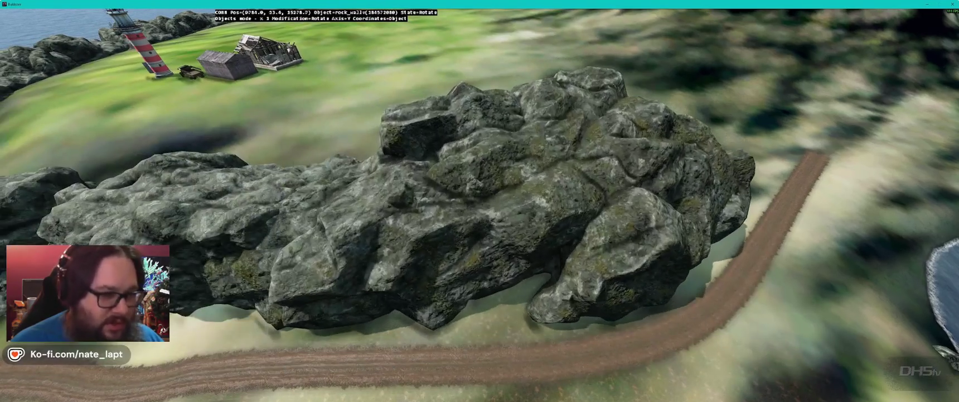
pyautogui.press('s')
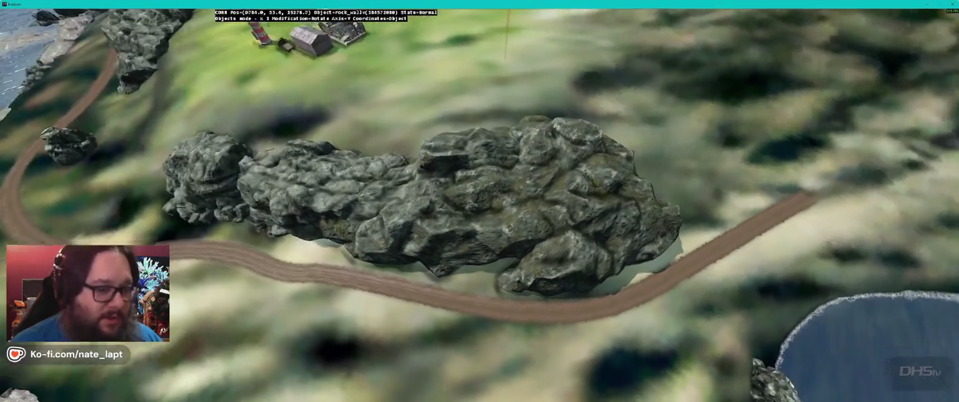
pyautogui.press('x')
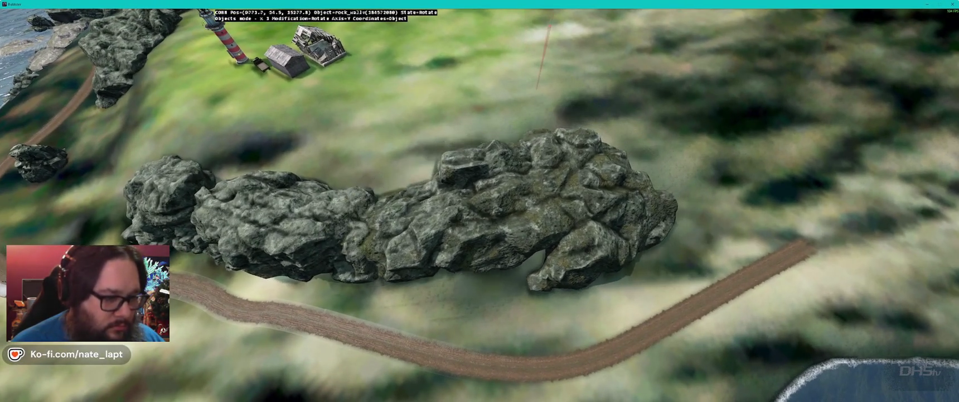
pyautogui.press('x')
pyautogui.click(480, 212)
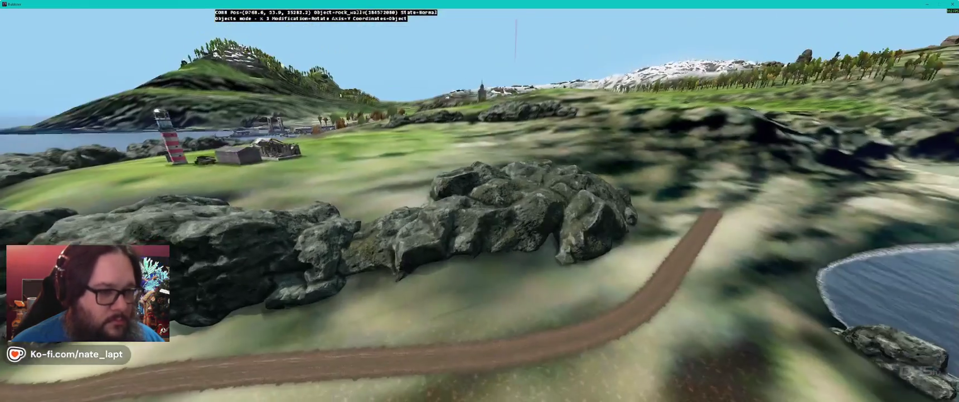
pyautogui.hotkey('alt', 'Tab')
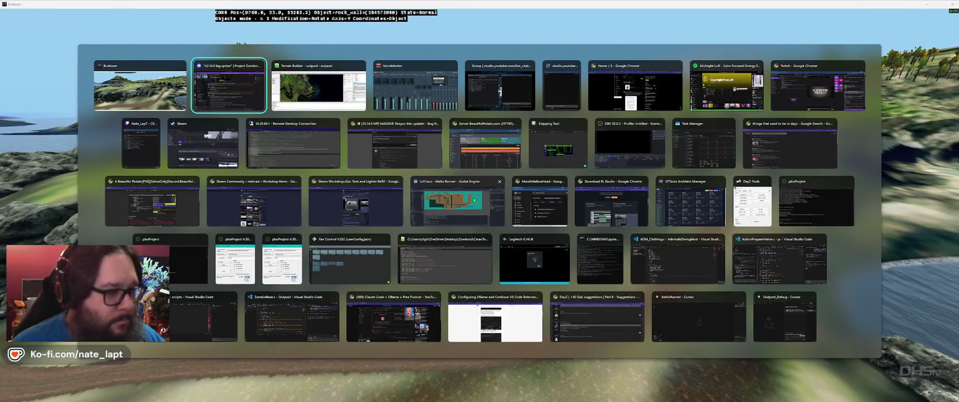
# Step: In the remote session, open Task Manager's Performance view, checking Memory, then the CPU graphs
pyautogui.click(298, 161)
pyautogui.hotkey('alt', 'Tab')
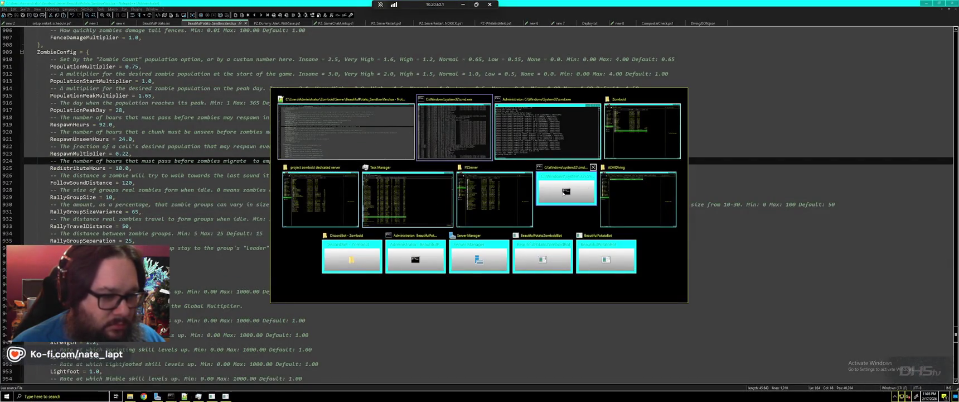
pyautogui.press('Escape')
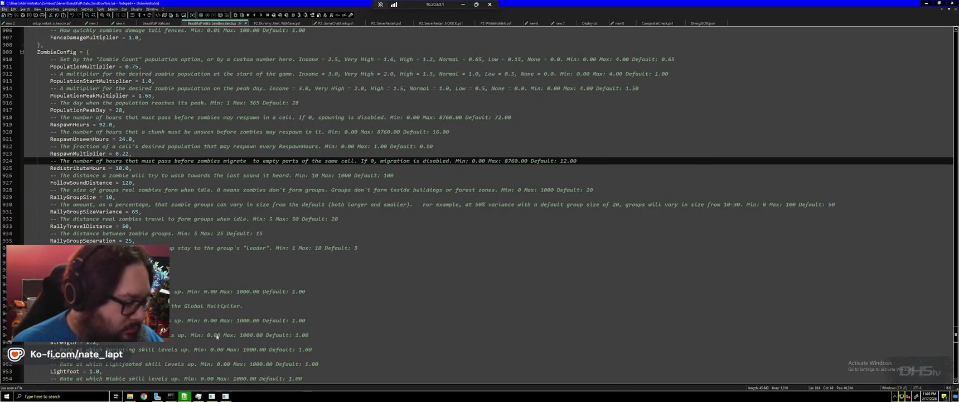
pyautogui.click(198, 396)
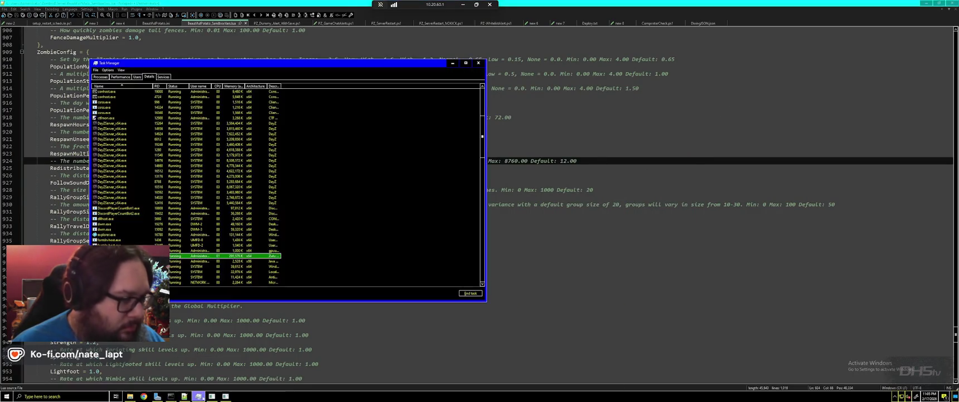
pyautogui.click(121, 77)
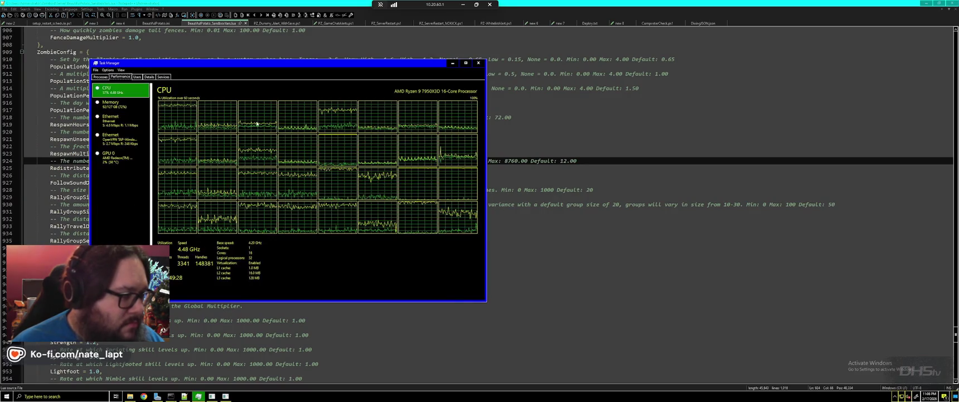
pyautogui.click(117, 106)
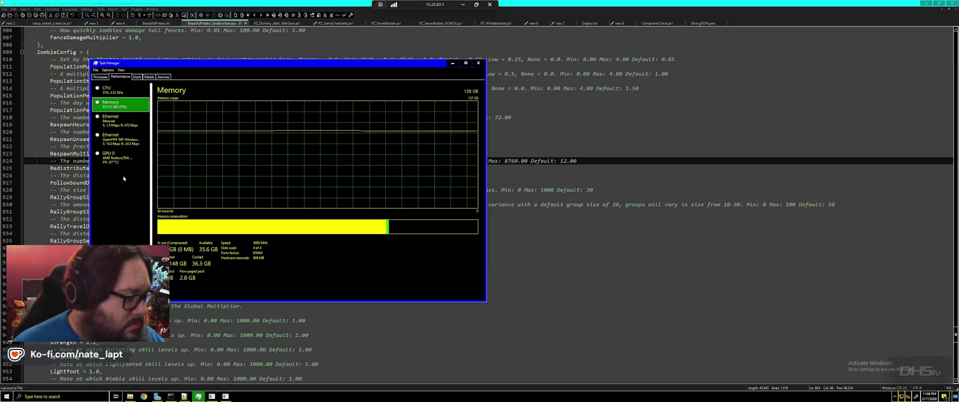
pyautogui.click(114, 92)
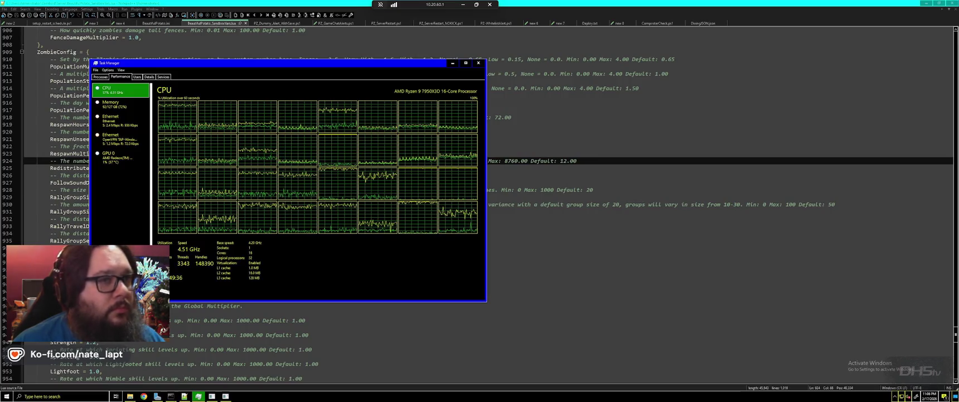
pyautogui.press('super')
# Step: Launch Snipping Tool via the 'sn' search and capture the Task Manager window area
pyautogui.write('sn')
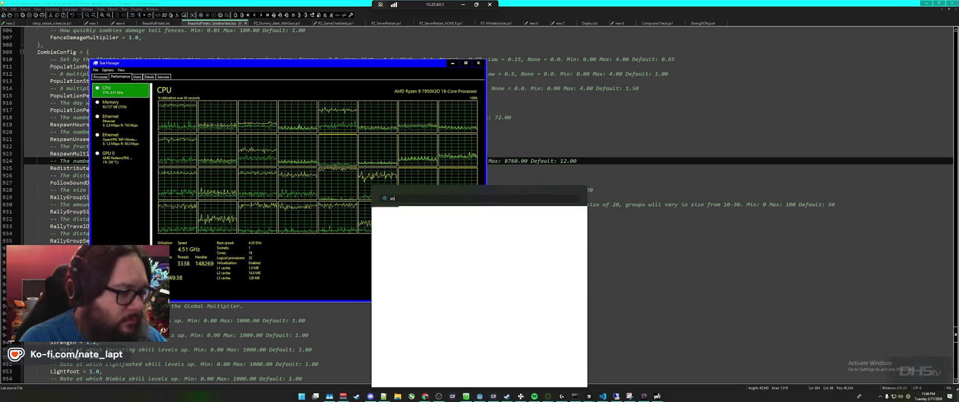
pyautogui.press('Return')
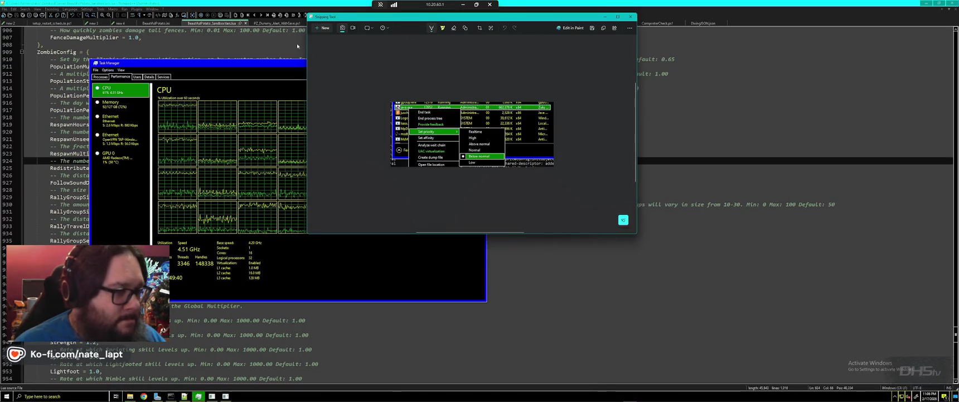
pyautogui.click(323, 28)
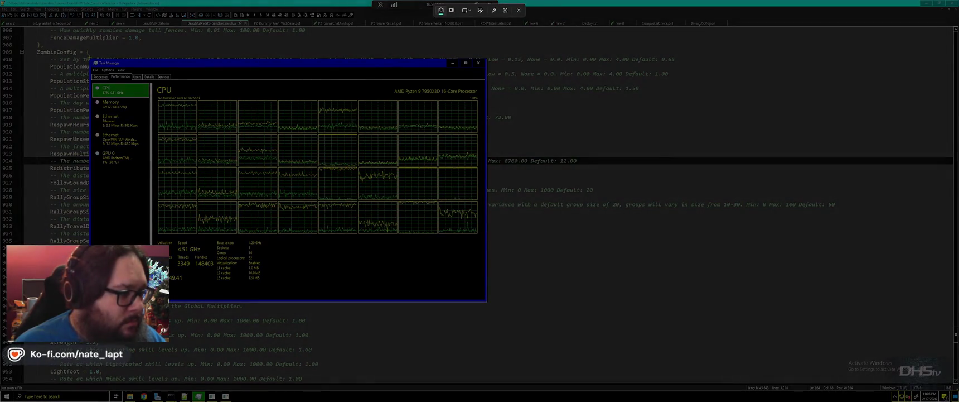
pyautogui.moveTo(89, 57)
pyautogui.mouseDown()
pyautogui.moveTo(313, 188)
pyautogui.moveTo(487, 304)
pyautogui.mouseUp()
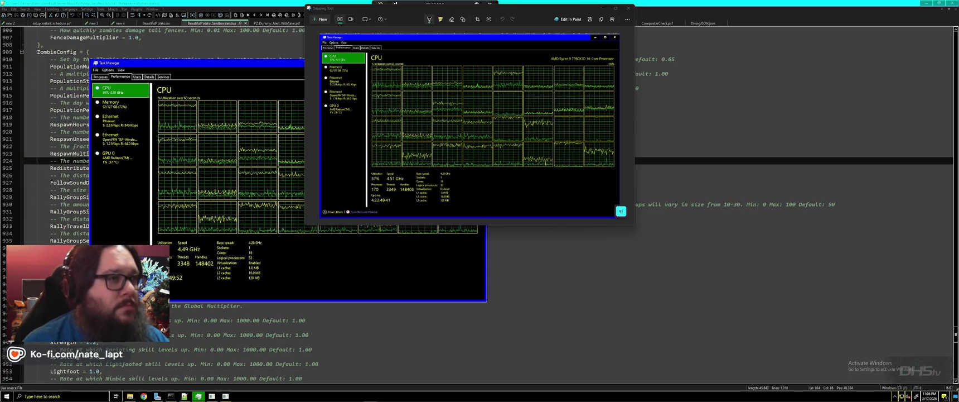
# Step: Close Snipping Tool and Task Manager, and minimize Remote Desktop back to the terrain preview
pyautogui.click(629, 7)
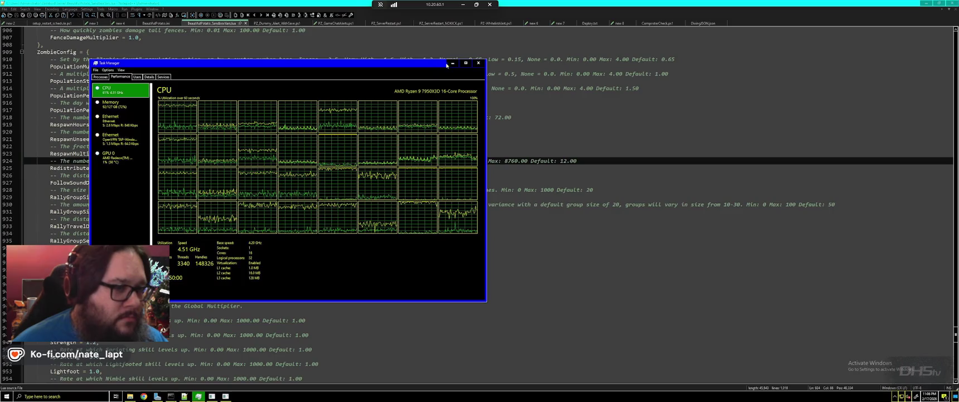
pyautogui.click(478, 62)
pyautogui.click(463, 4)
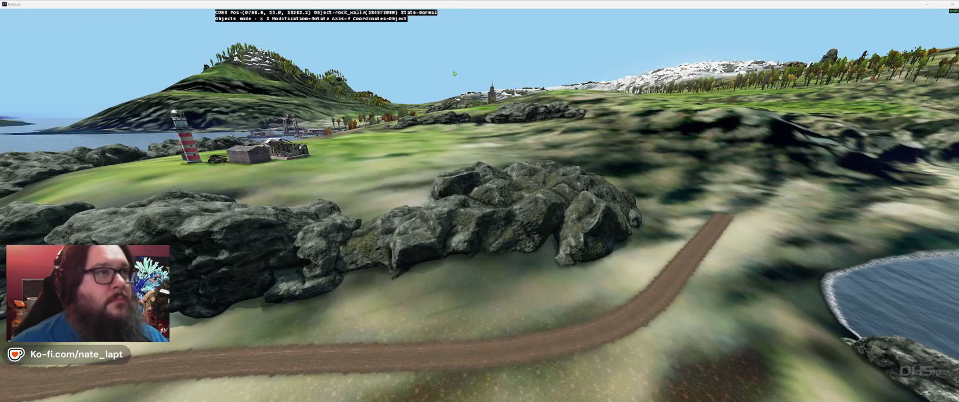
pyautogui.click(455, 74)
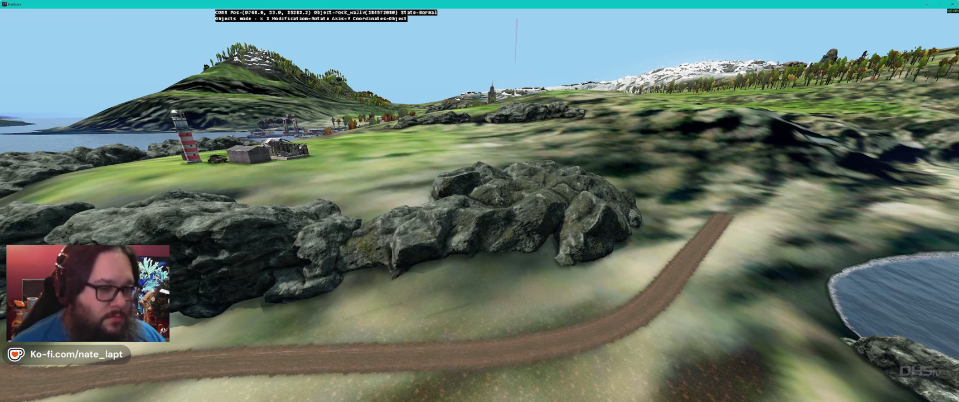
pyautogui.press('w')
pyautogui.press('s')
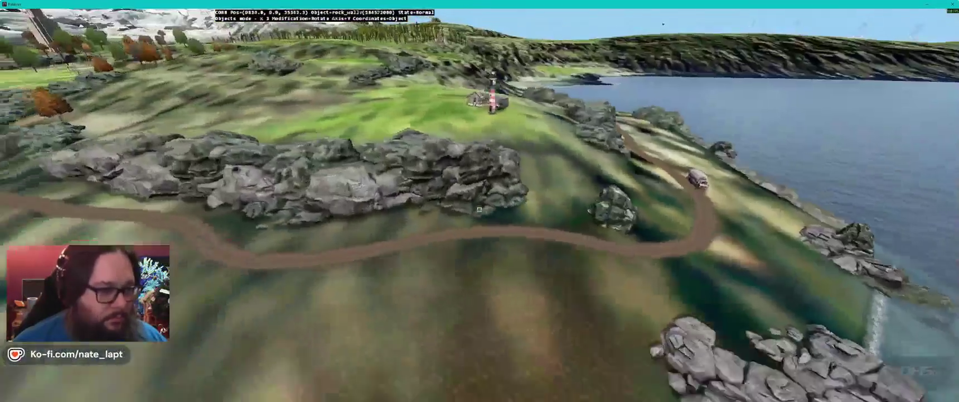
pyautogui.press('a')
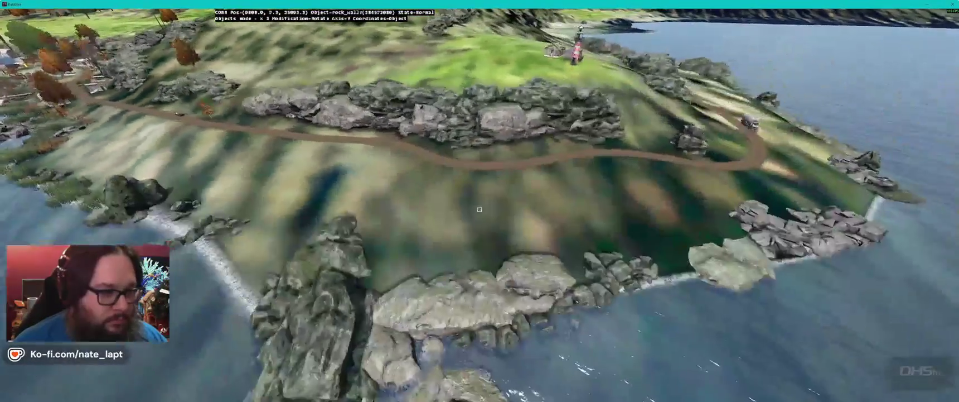
pyautogui.press('a')
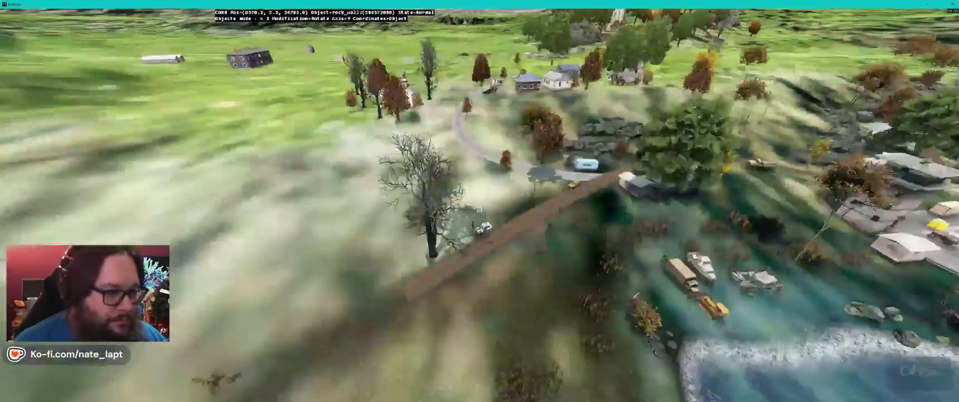
# Step: Paste a rock_wall copy by the water, drop it, and rotate it around its vertical axis
pyautogui.press('a')
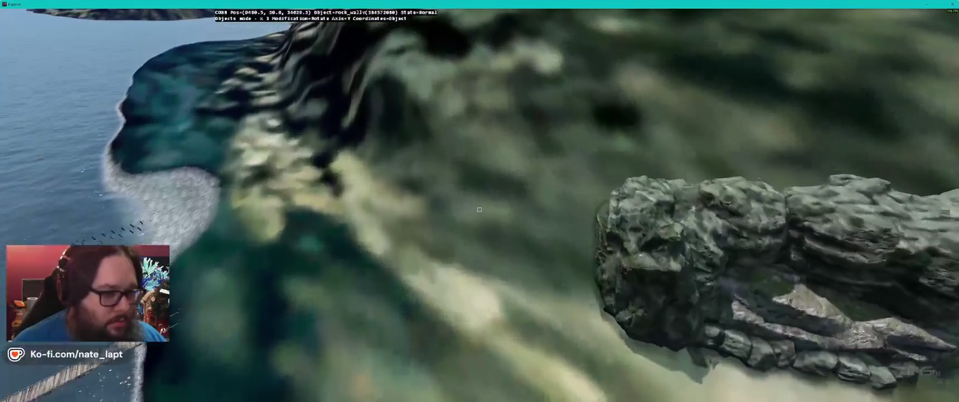
pyautogui.hotkey('ctrl', 'v')
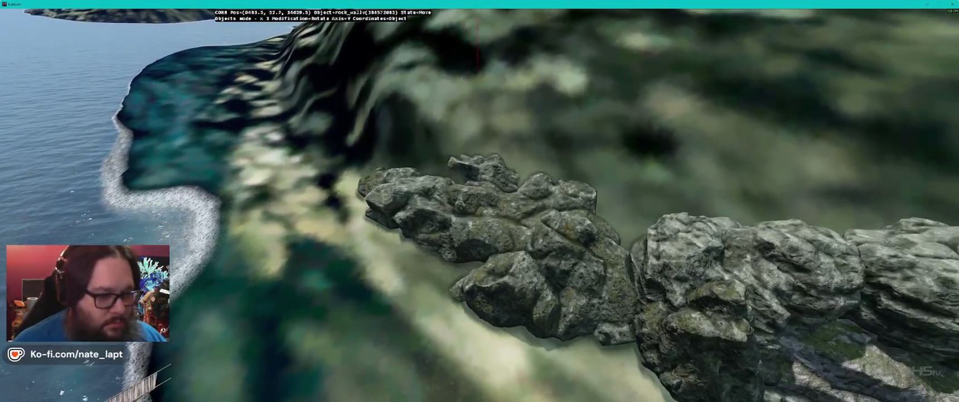
pyautogui.click(480, 209)
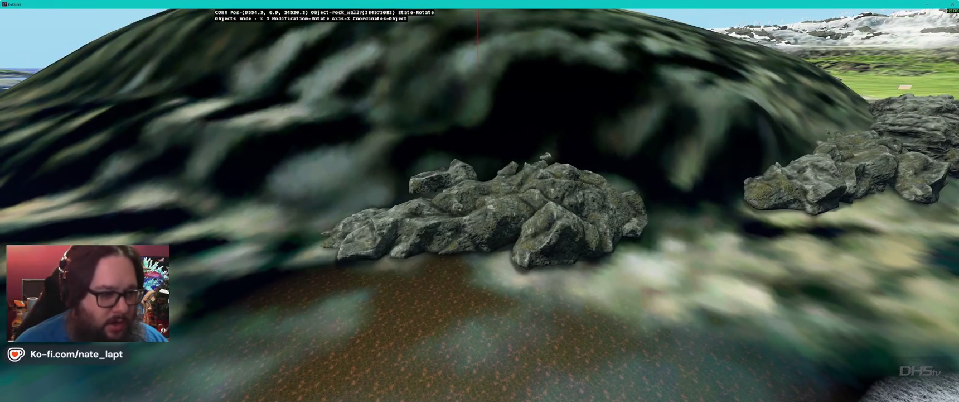
pyautogui.moveTo(480, 218)
pyautogui.mouseDown()
pyautogui.moveTo(511, 218)
pyautogui.moveTo(480, 220)
pyautogui.moveTo(479, 198)
pyautogui.mouseUp()
pyautogui.press('x')
pyautogui.press('s')
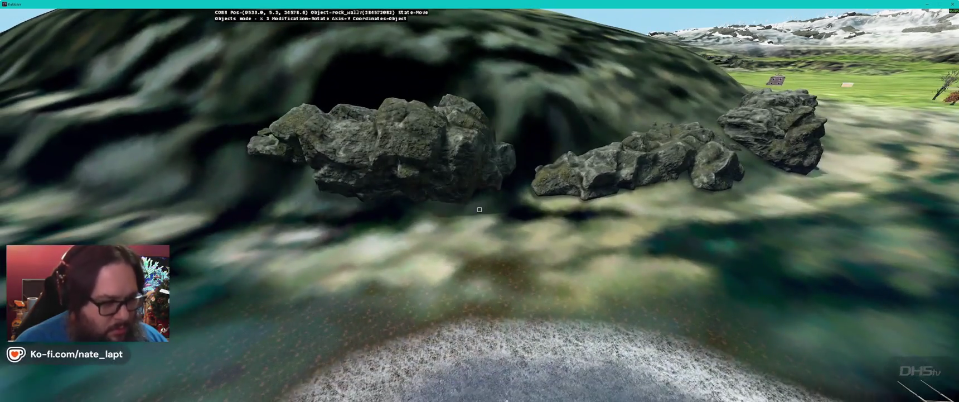
# Step: Push the rock wall back against the hill and tilt it on the X axis
pyautogui.moveTo(480, 209)
pyautogui.mouseDown()
pyautogui.moveTo(480, 201)
pyautogui.moveTo(480, 209)
pyautogui.mouseUp()
pyautogui.press('x')
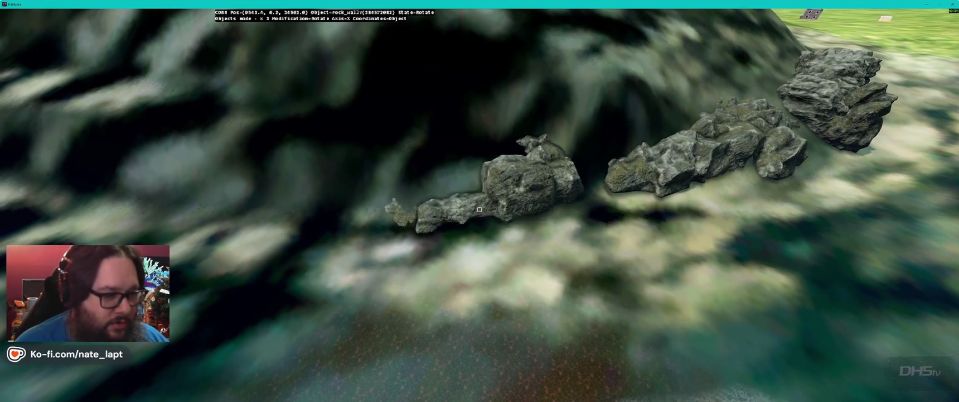
pyautogui.press('y')
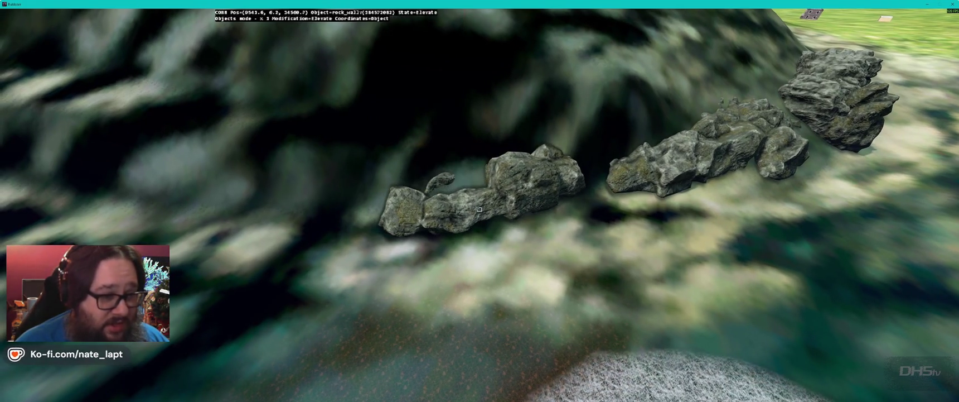
pyautogui.moveTo(479, 209); pyautogui.dragTo(479, 209)
pyautogui.press('x')
pyautogui.press('y')
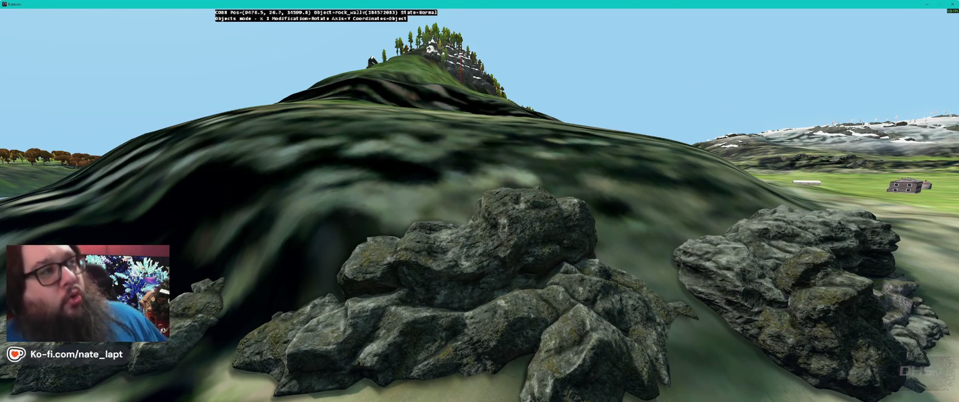
pyautogui.hotkey('alt', 'Tab')
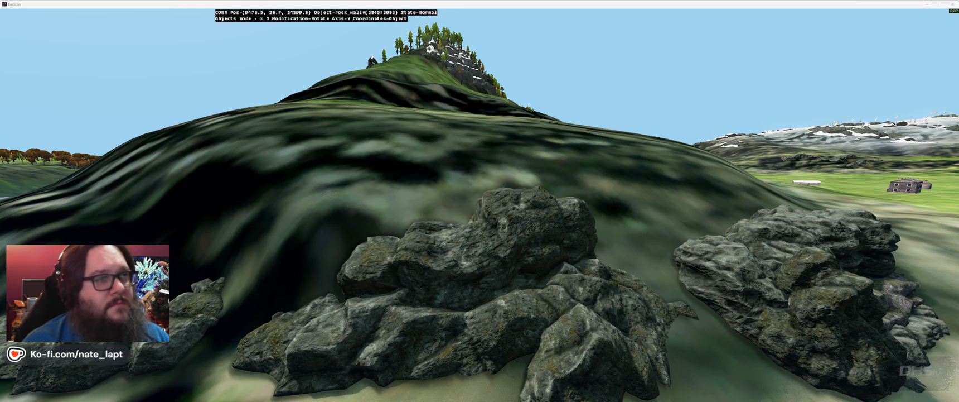
pyautogui.click(458, 70)
pyautogui.press('w')
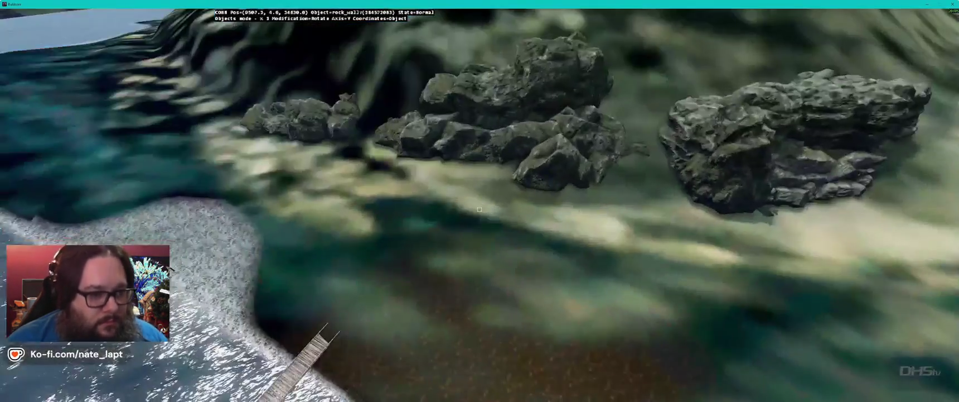
# Step: Paste two rock_wall2 copies and move them into the rock cluster by the water
pyautogui.press('w')
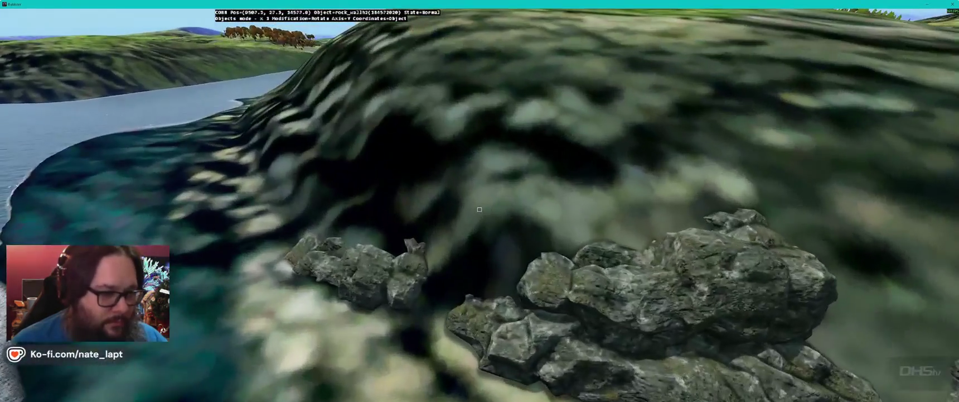
pyautogui.press('Insert')
pyautogui.moveTo(479, 210)
pyautogui.mouseDown()
pyautogui.moveTo(477, 134)
pyautogui.moveTo(491, 123)
pyautogui.moveTo(489, 140)
pyautogui.mouseUp()
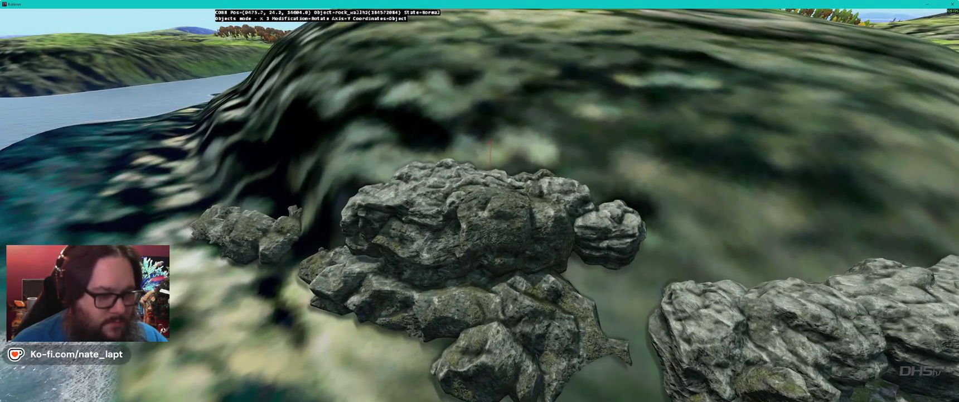
pyautogui.press('s')
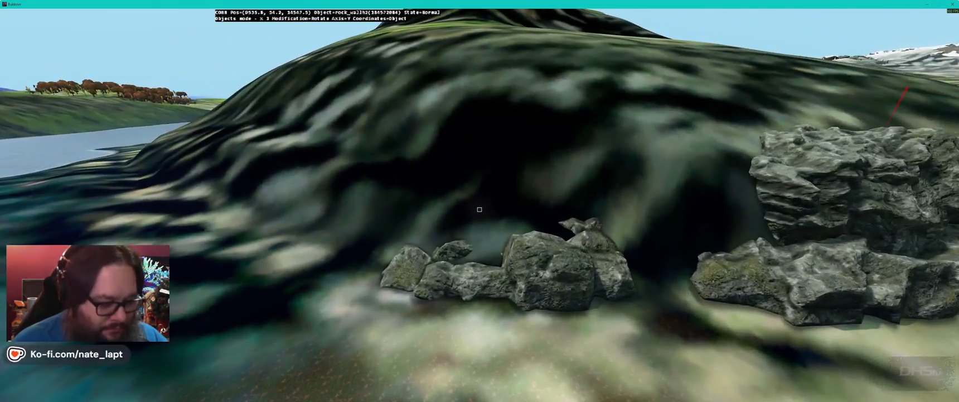
pyautogui.press('Insert')
pyautogui.moveTo(483, 167)
pyautogui.mouseDown()
pyautogui.moveTo(493, 167)
pyautogui.moveTo(480, 207)
pyautogui.mouseUp()
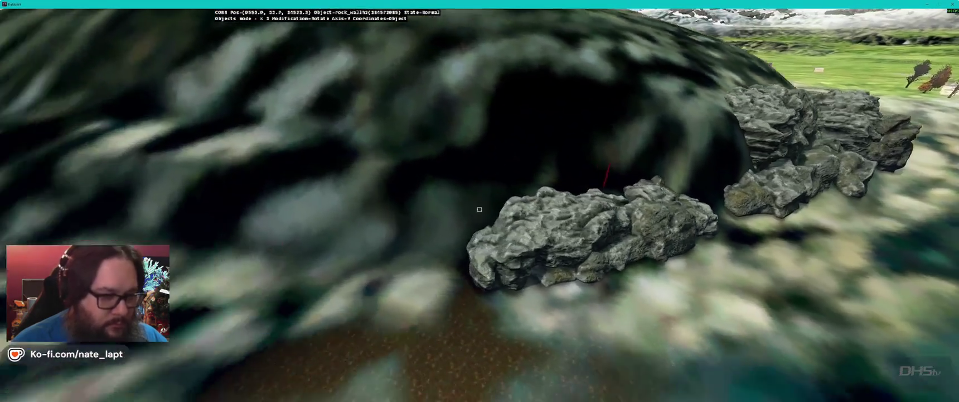
# Step: Rotate and nudge rock_wall7_long to cover the gaps in the cluster
pyautogui.press('a')
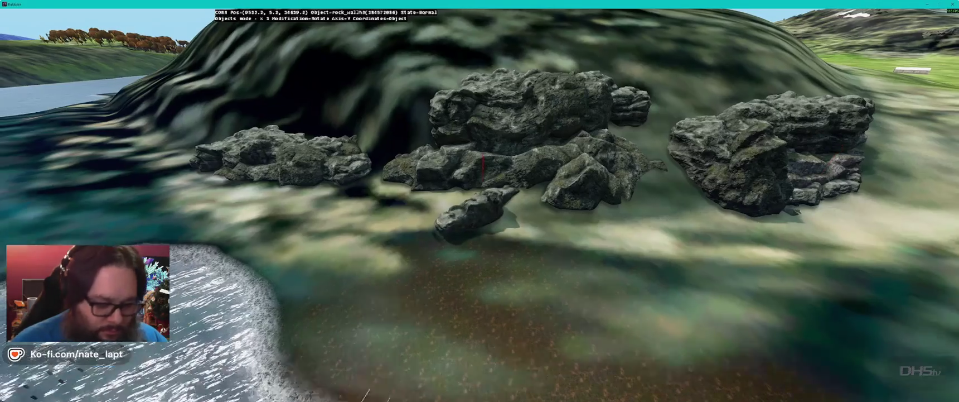
pyautogui.press('w')
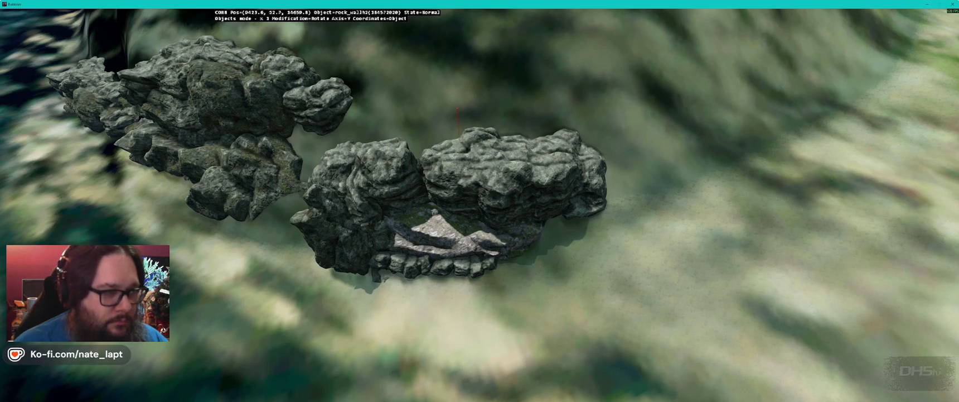
pyautogui.press('w')
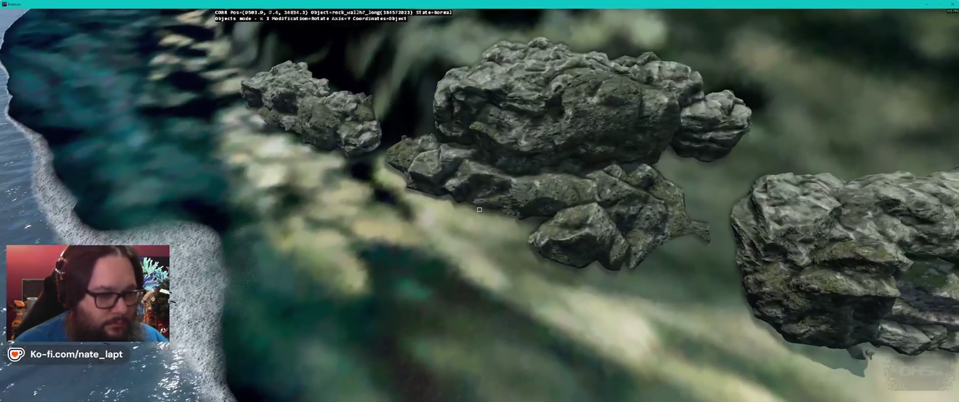
pyautogui.moveTo(479, 209); pyautogui.dragTo(478, 221)
pyautogui.moveTo(480, 176); pyautogui.dragTo(480, 173)
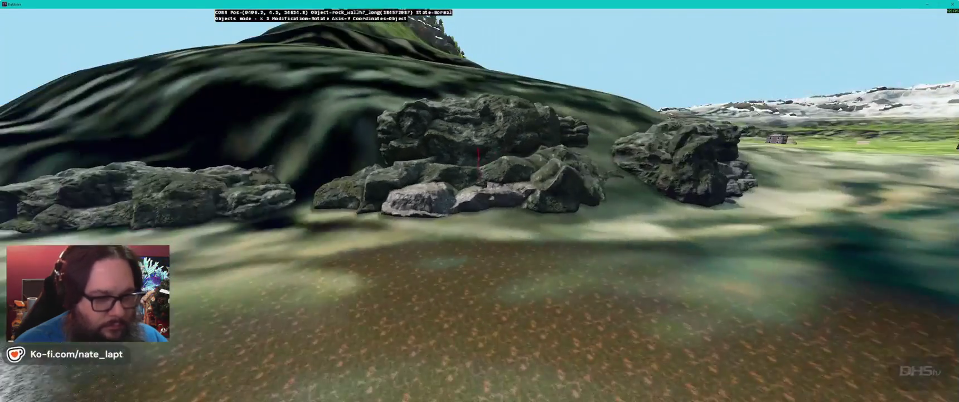
pyautogui.hotkey('alt', 'Tab')
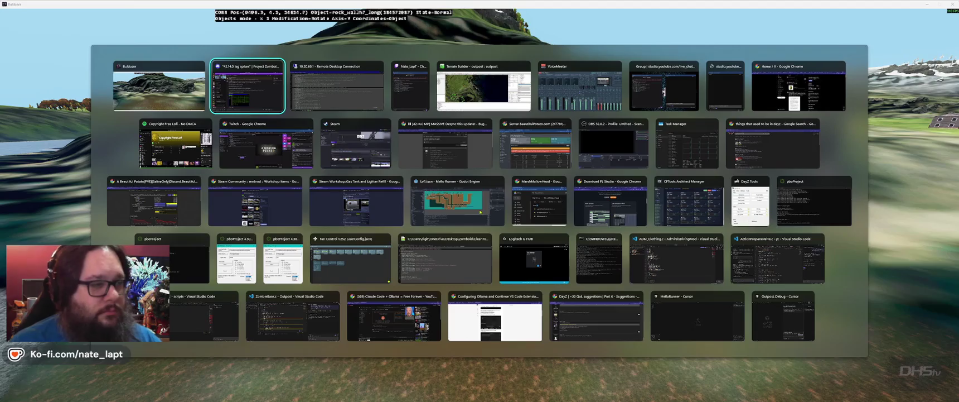
pyautogui.hotkey('alt', 'Tab')
pyautogui.hotkey('alt', 'Tab')
pyautogui.hotkey('alt', 'Tab')
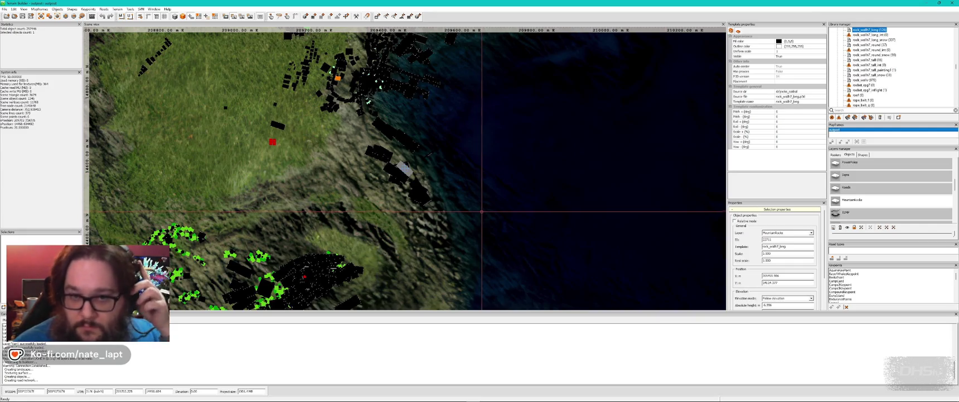
pyautogui.scroll(3, 895, 72)
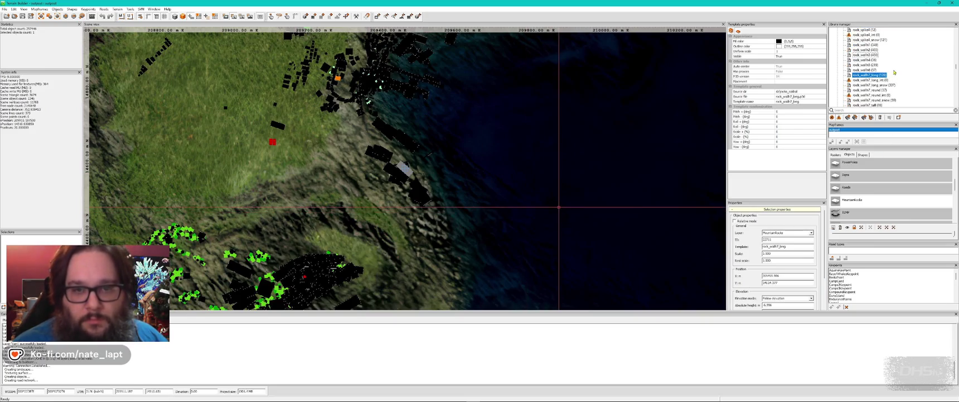
pyautogui.hotkey('alt', 'Tab')
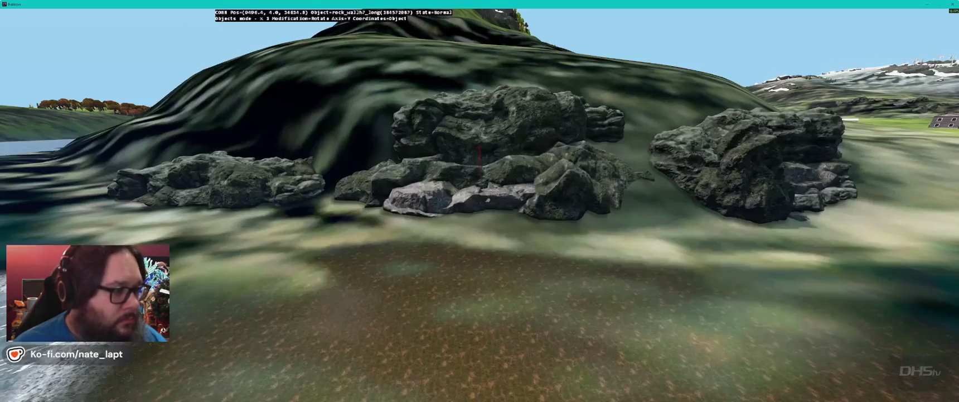
# Step: Insert a small rock_wallh6 piece and set it into the gap at the front of the wall
pyautogui.press('Insert')
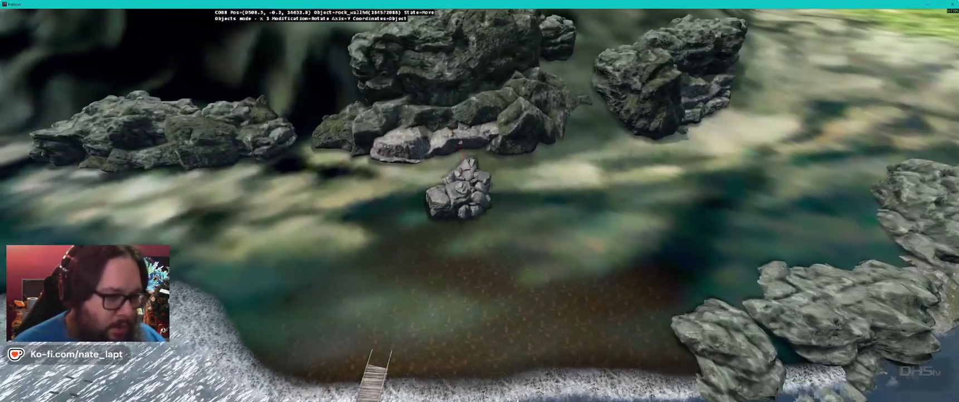
pyautogui.press('w')
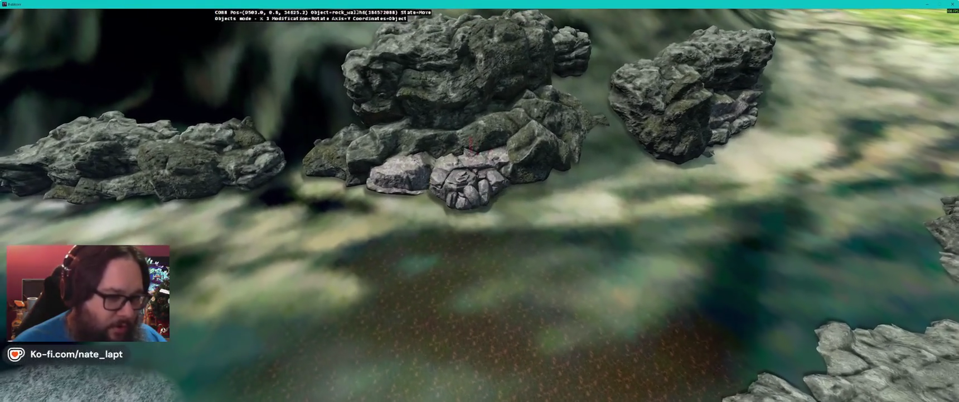
pyautogui.press('w')
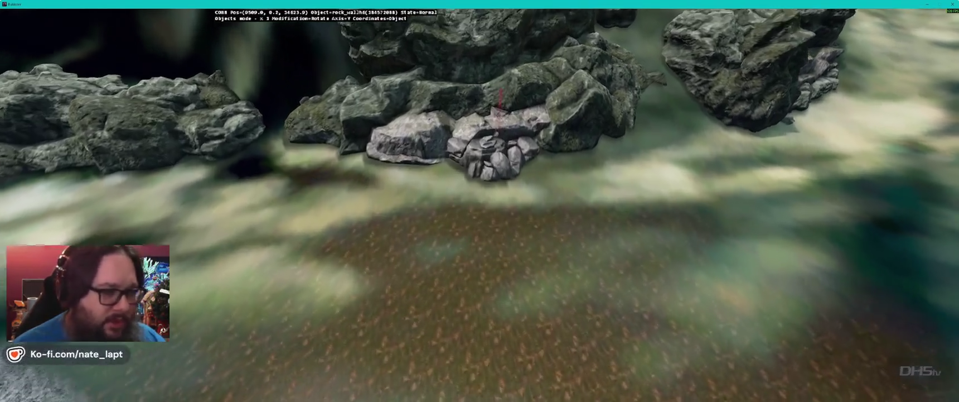
pyautogui.press('w')
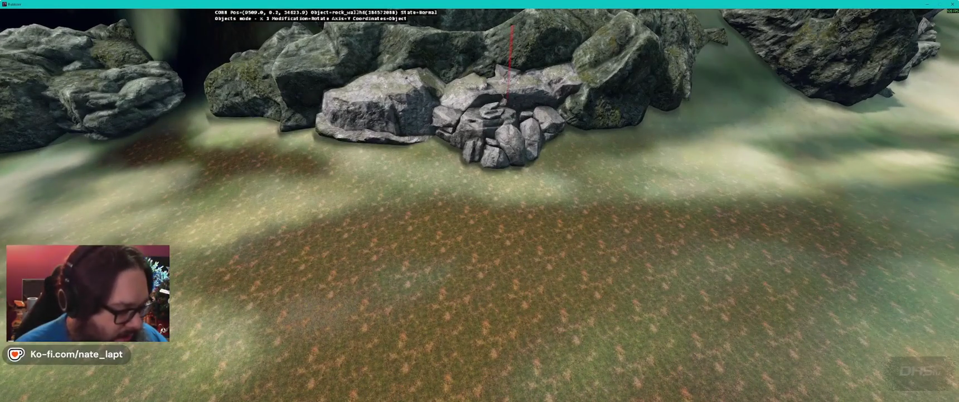
# Step: Pick up rock_wall7_long and set it down in a slightly adjusted spot
pyautogui.press('g')
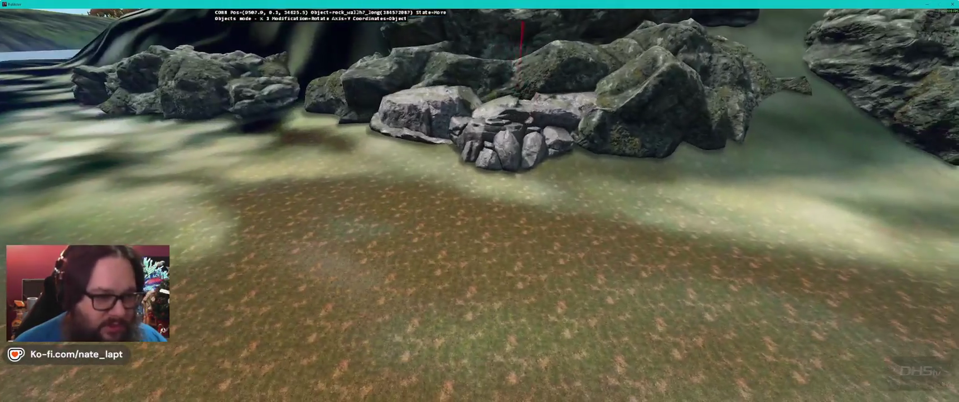
pyautogui.press('Return')
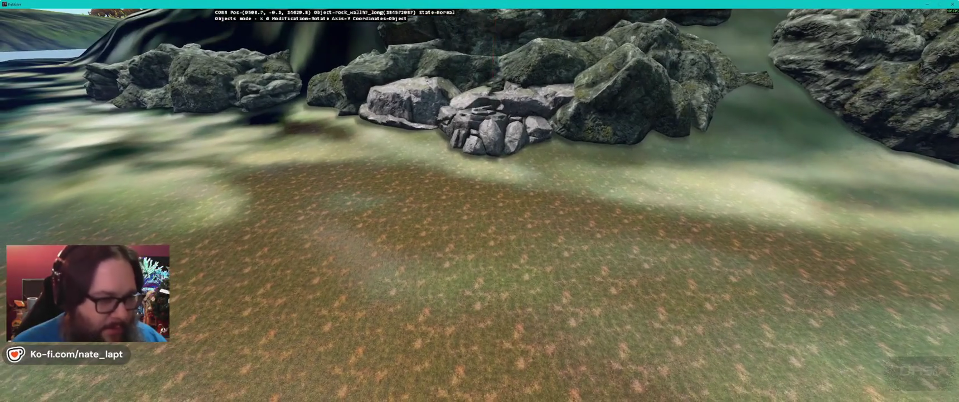
pyautogui.press('s')
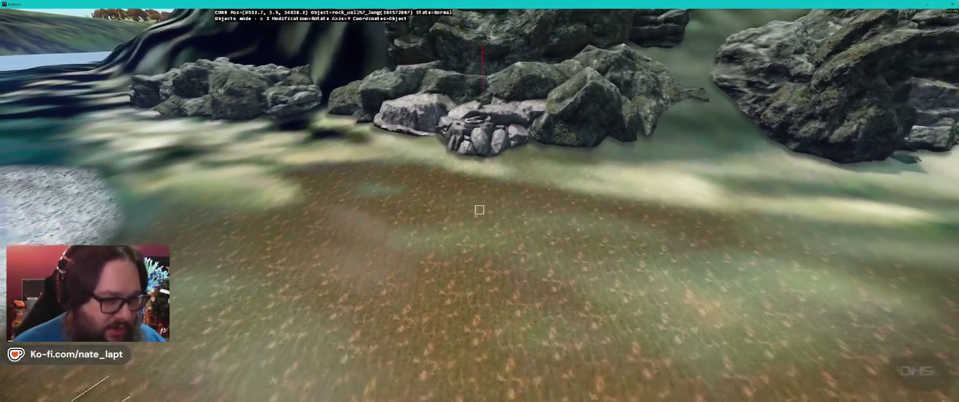
pyautogui.press('w')
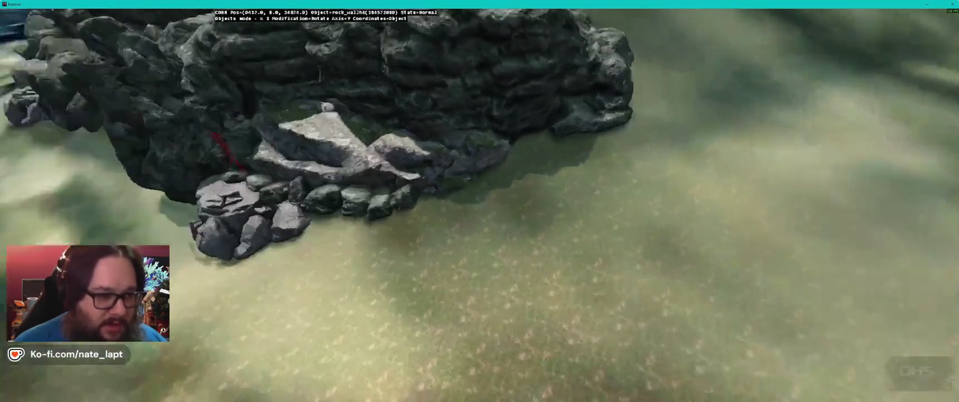
# Step: Fly the Buldozer camera past the pier and over the water, landing on the grassy shore beside the rock wall
pyautogui.press('Return')
pyautogui.press('Up')
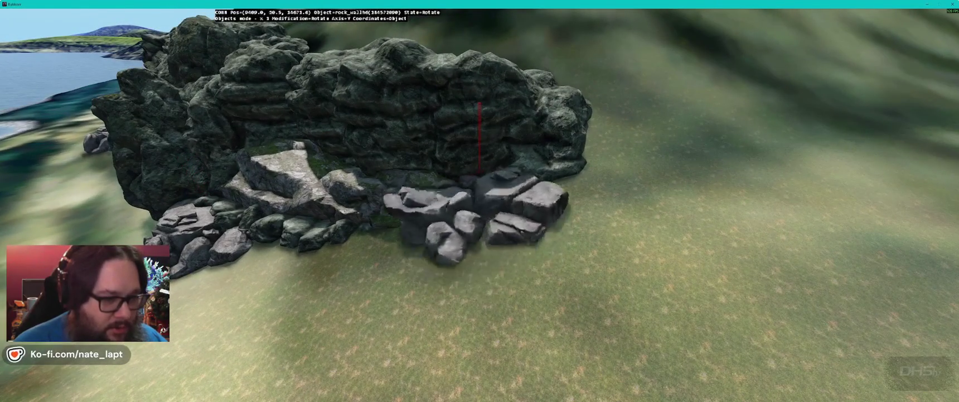
pyautogui.press('Up')
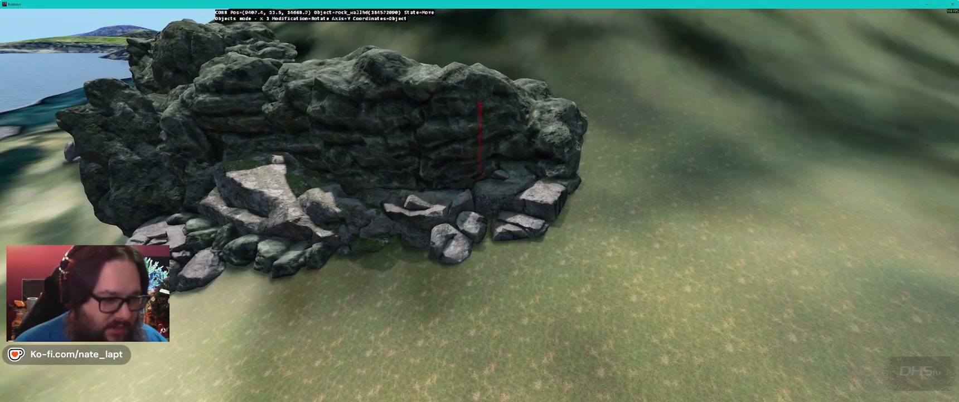
pyautogui.press('Up')
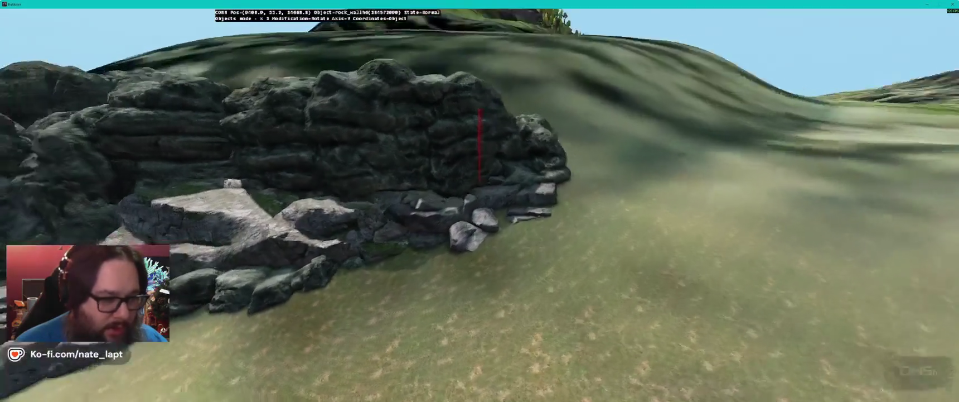
pyautogui.press('Up')
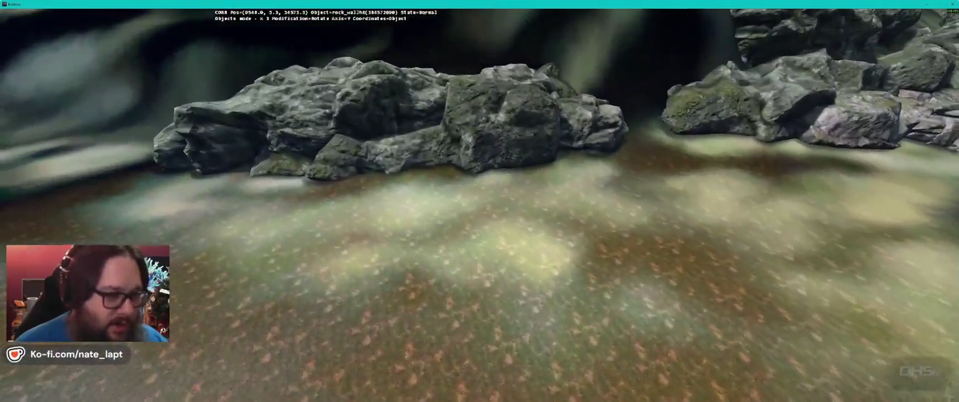
pyautogui.press('Up')
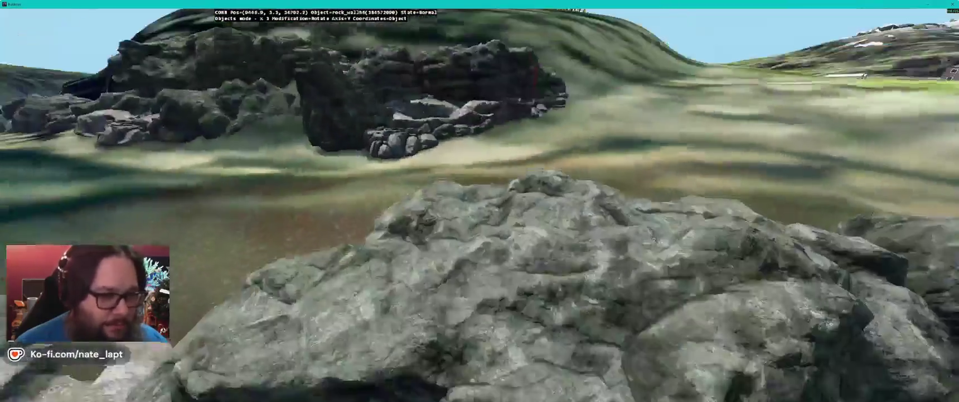
pyautogui.press('Up')
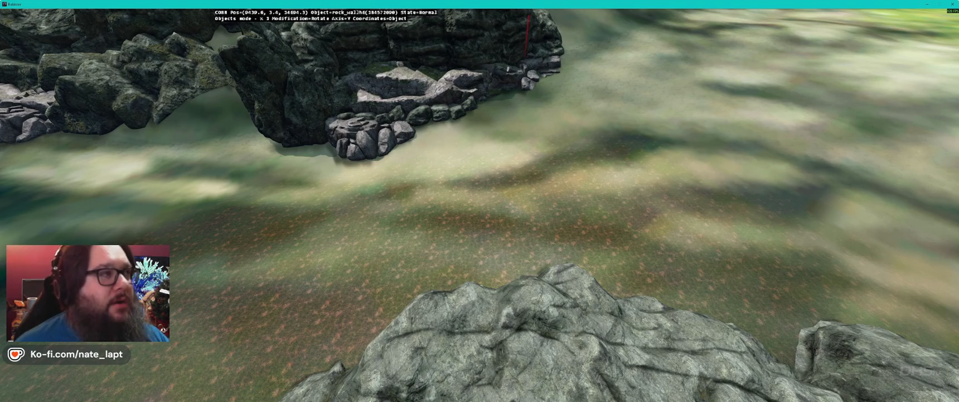
# Step: Bring up the Alt+Tab window list and dismiss it, staying in the Buldozer preview
pyautogui.hotkey('alt', 'Tab')
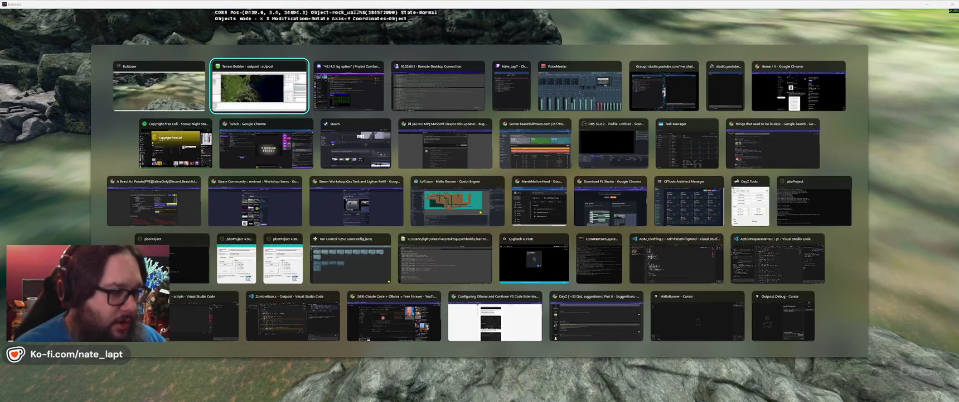
pyautogui.press('Escape')
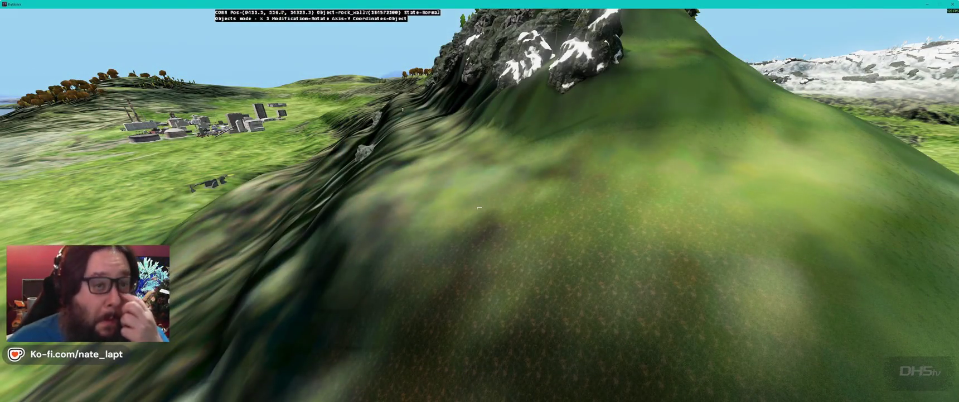
# Step: Circle the camera around the mountain, then fly past the coast and along the grassy ridge toward the village
pyautogui.press('d')
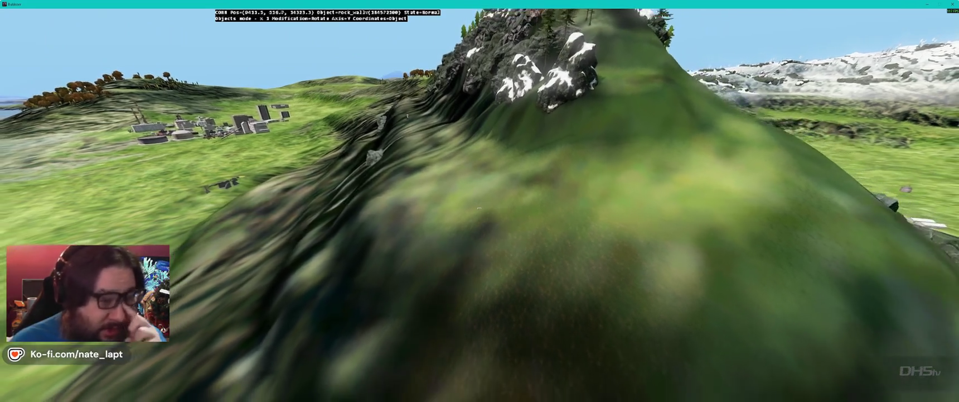
pyautogui.press('s')
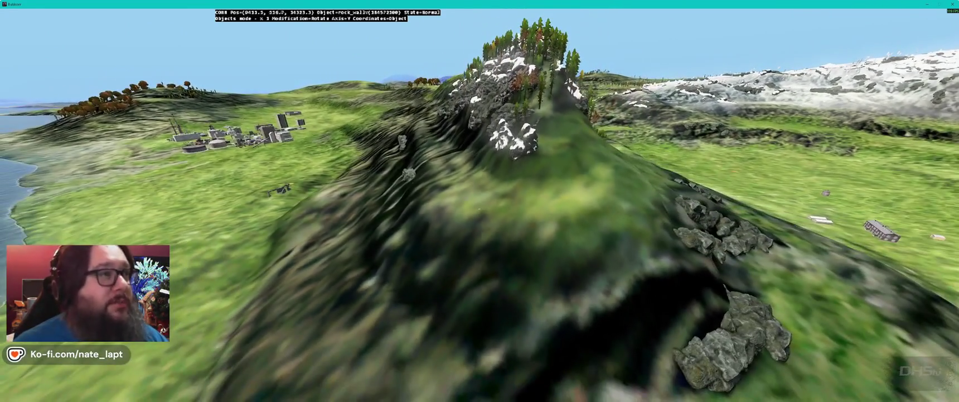
pyautogui.press('w')
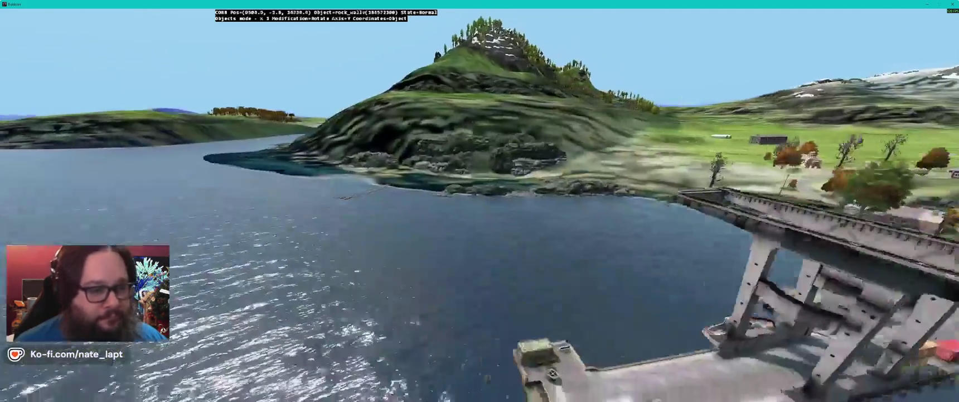
pyautogui.press('w')
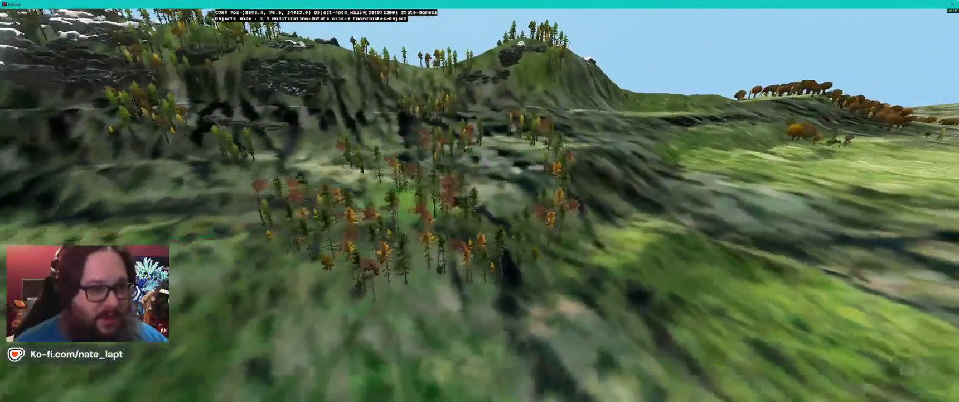
pyautogui.press('w')
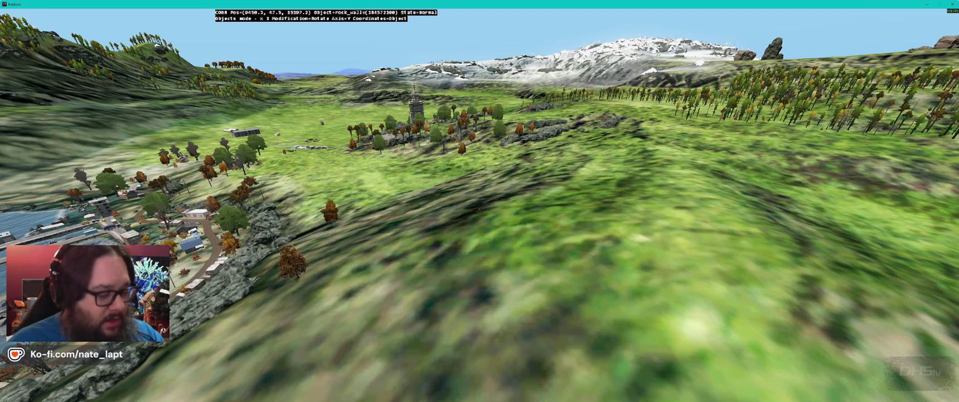
# Step: Switch between the Terrain Builder map and Buldozer, zooming the map view with the wheel
pyautogui.hotkey('alt', 'Tab')
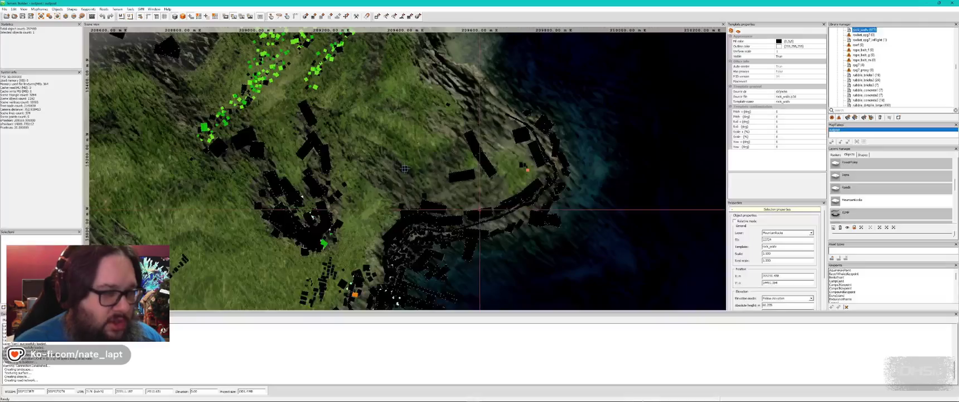
pyautogui.scroll(-5, 397, 189)
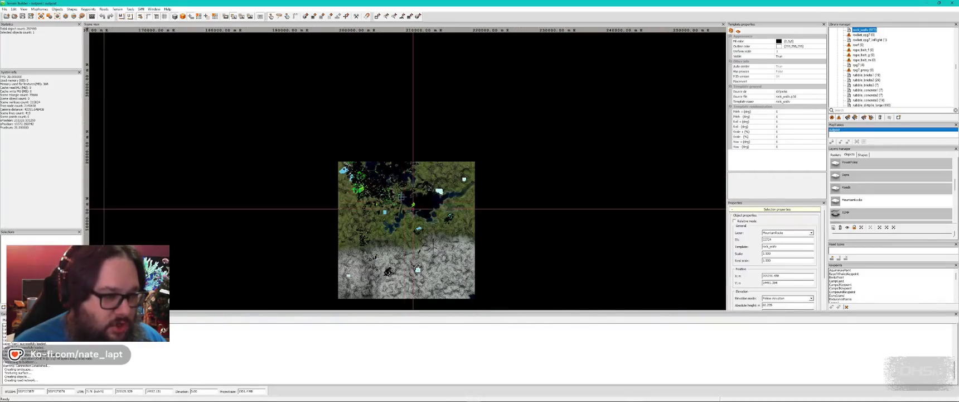
pyautogui.scroll(3, 414, 223)
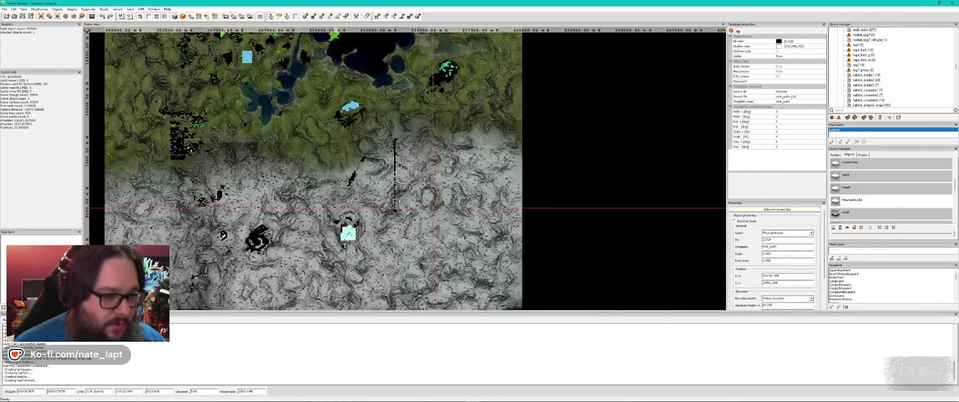
pyautogui.hotkey('alt', 'Tab')
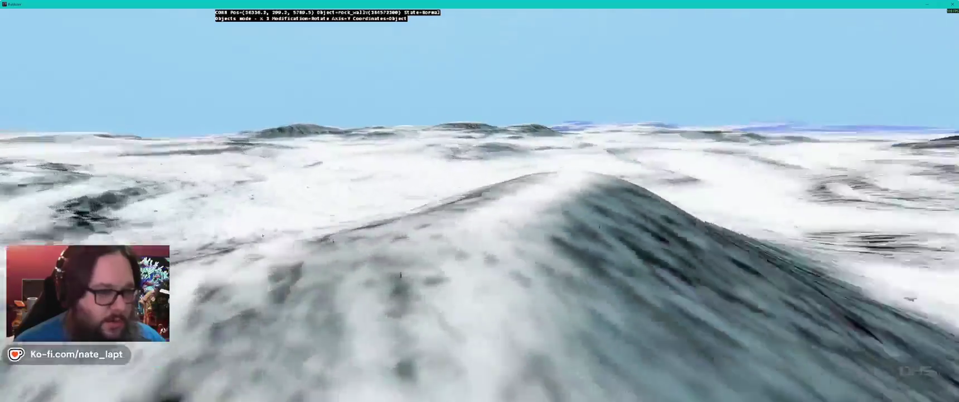
pyautogui.hotkey('alt', 'Tab')
pyautogui.scroll(-2, 381, 161)
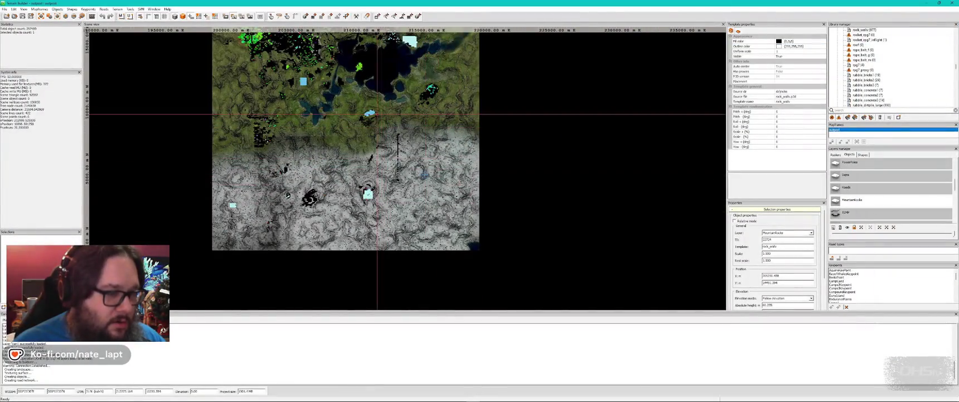
# Step: Fly the preview over the rock walls to the flooded field, then zoom the 2D map
pyautogui.hotkey('alt', 'Tab')
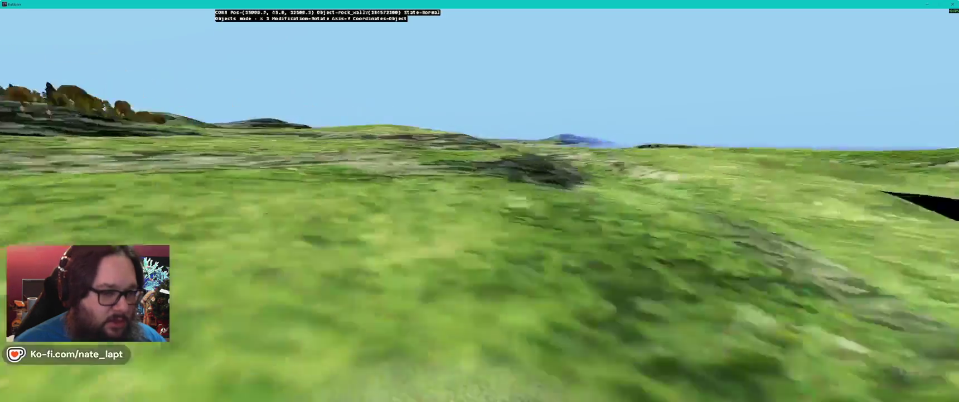
pyautogui.press('w')
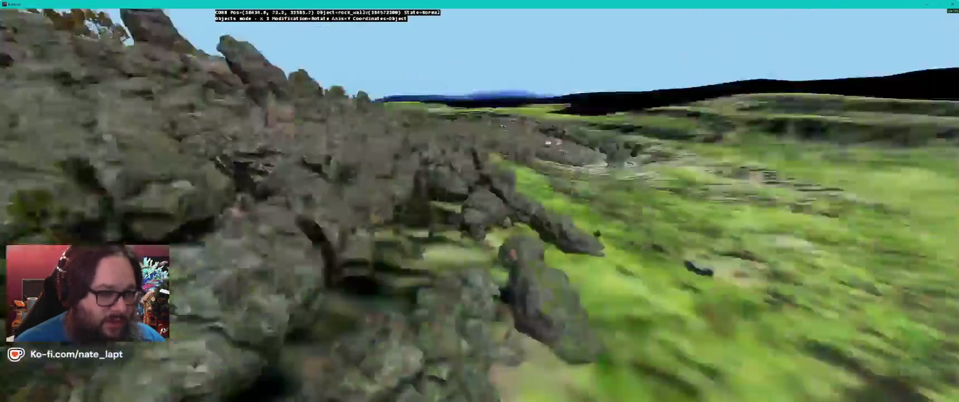
pyautogui.press('w')
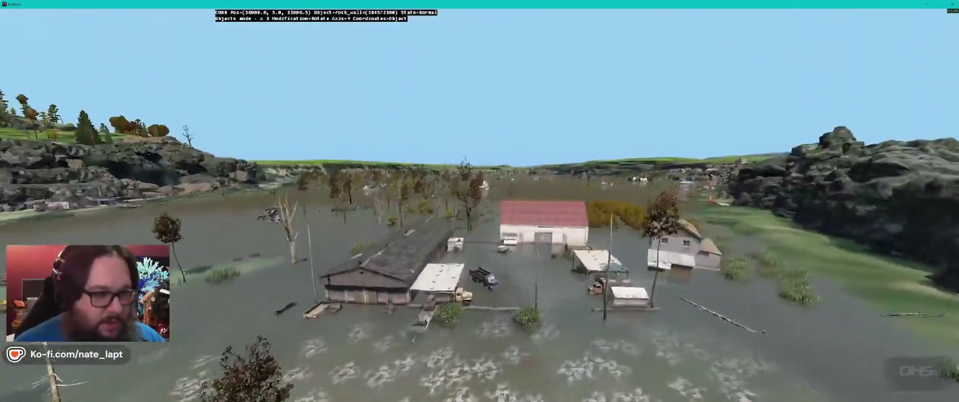
pyautogui.hotkey('alt', 'Tab')
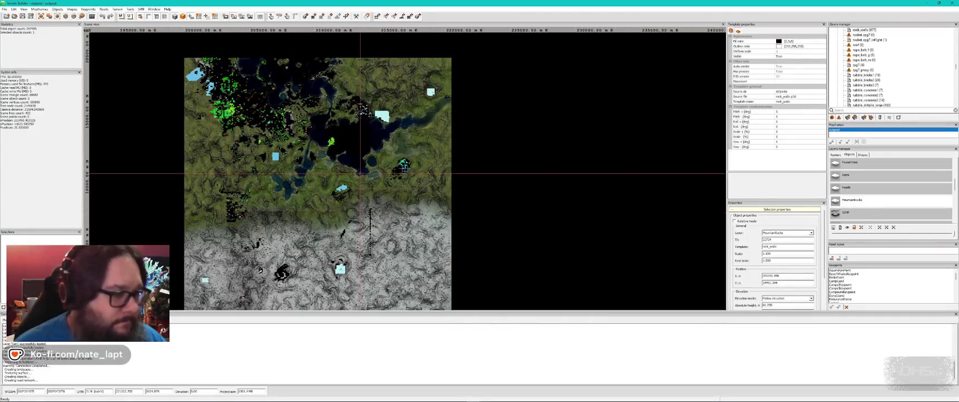
pyautogui.scroll(3, 346, 145)
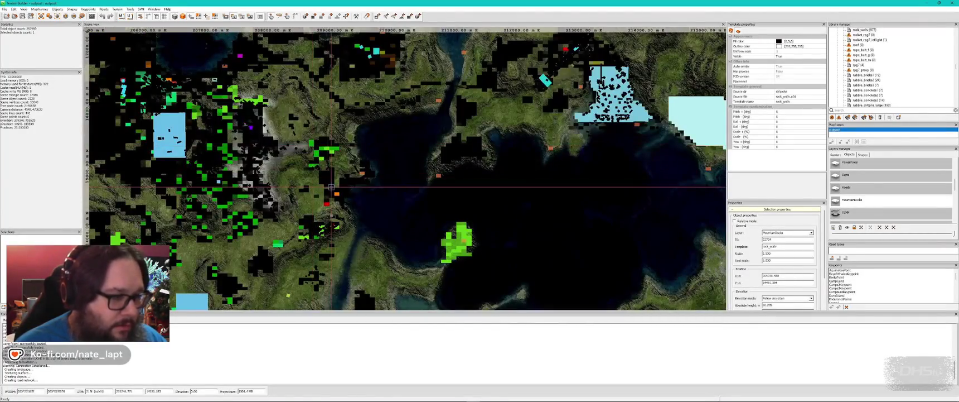
pyautogui.hotkey('alt', 'Tab')
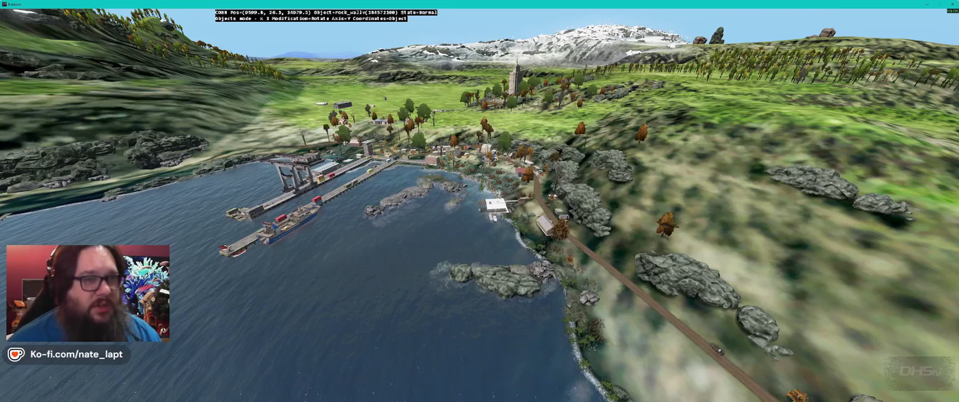
# Step: Fly the camera over the harbour and town, rise for a wider view, then cross the lake toward the snowy hills
pyautogui.press('w')
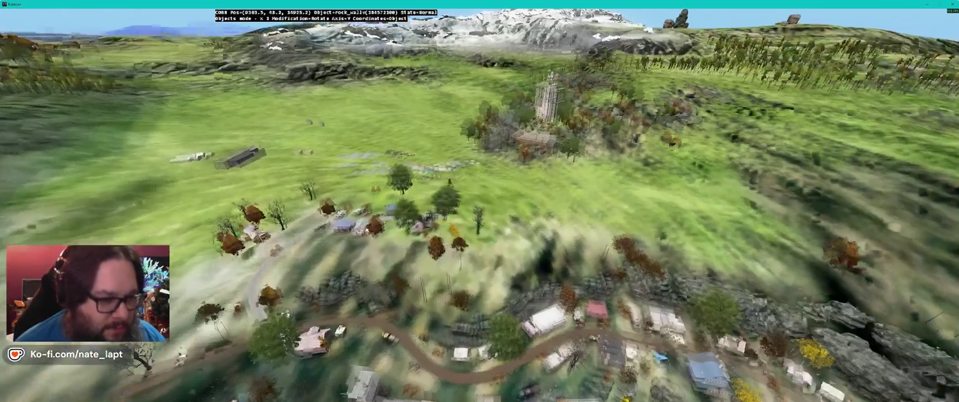
pyautogui.press('w')
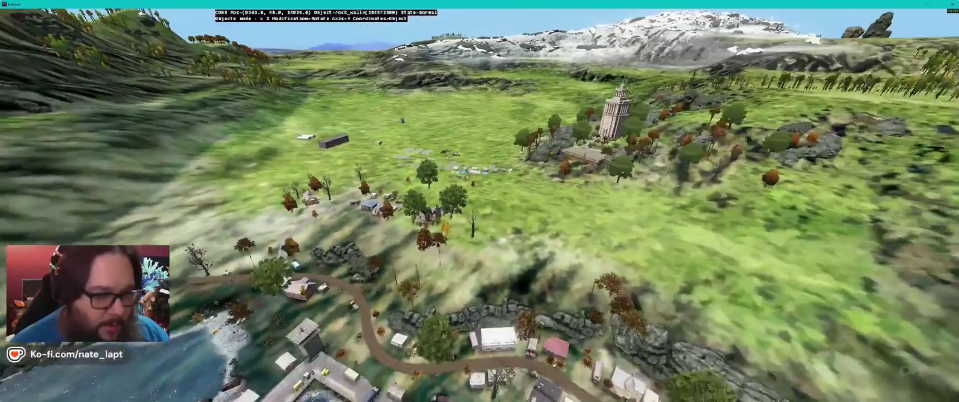
pyautogui.press('s')
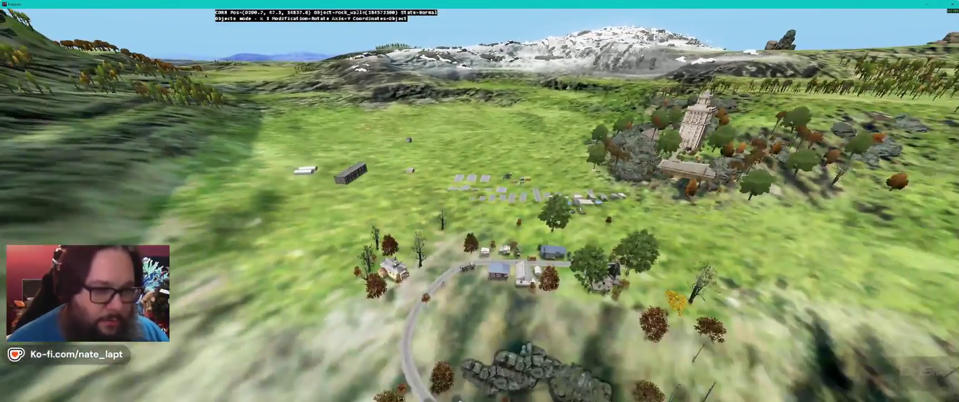
pyautogui.press('w')
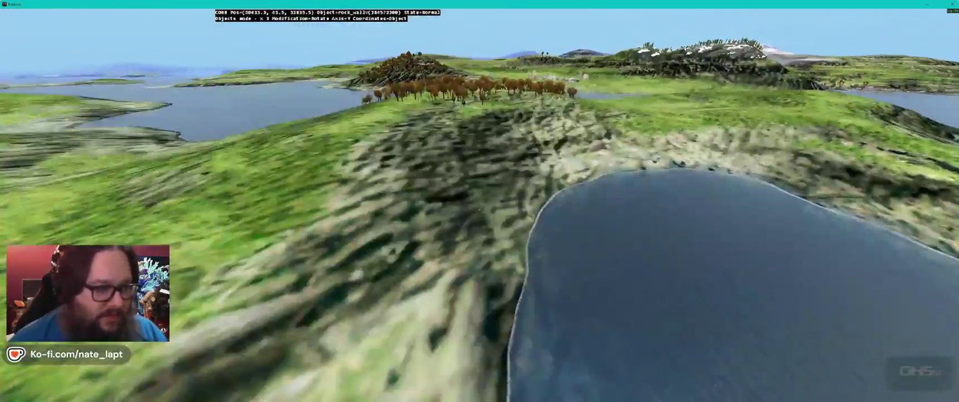
pyautogui.press('w')
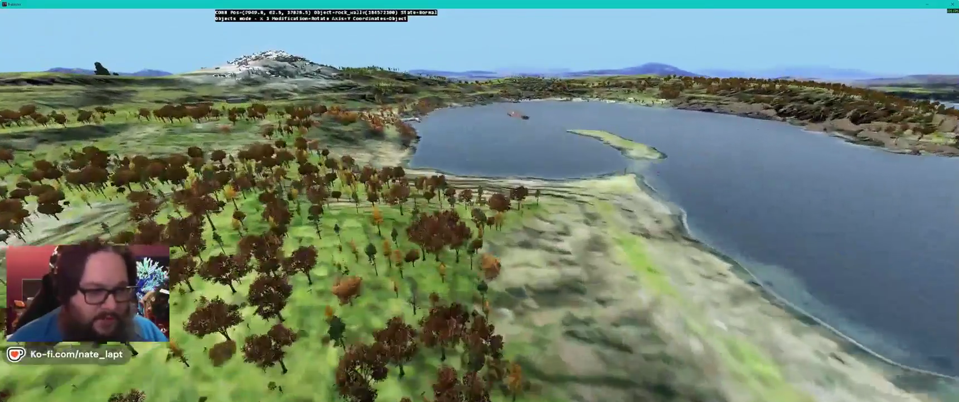
# Step: Fly over the ship's bay, the wooded ridge and the rock-walled coastline, then bring up the window list
pyautogui.press('w')
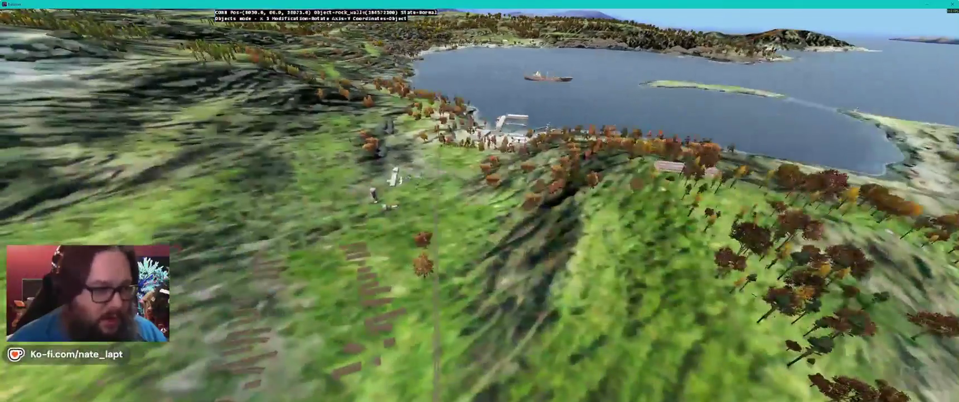
pyautogui.press('w')
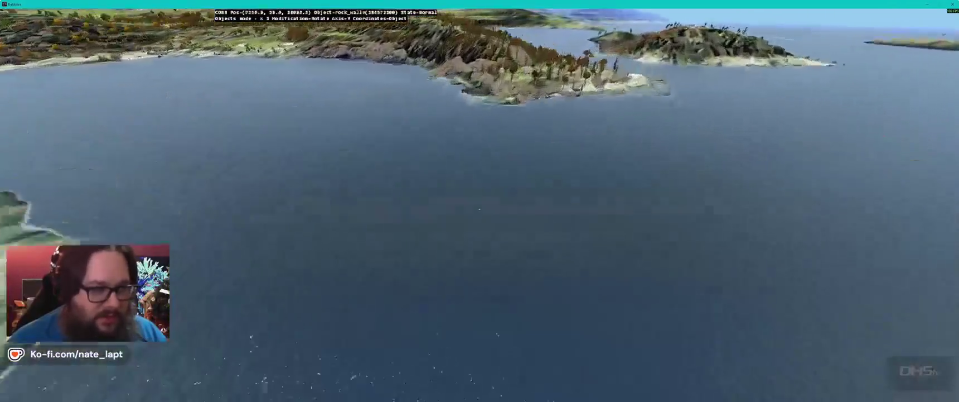
pyautogui.press('w')
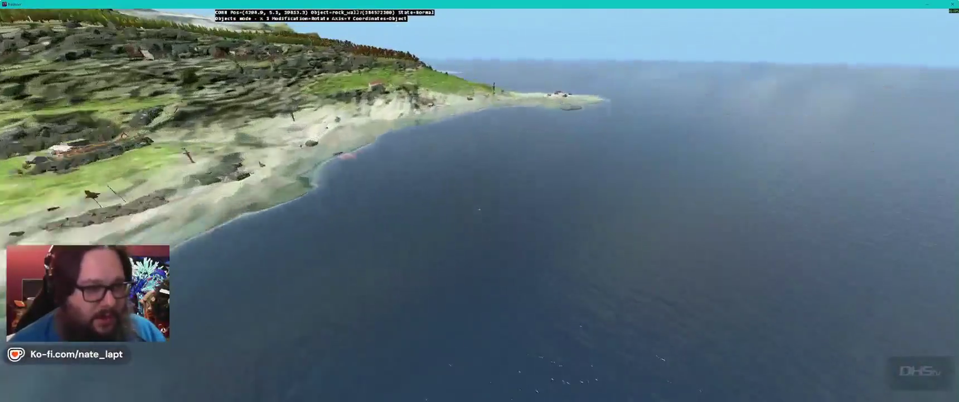
pyautogui.press('w')
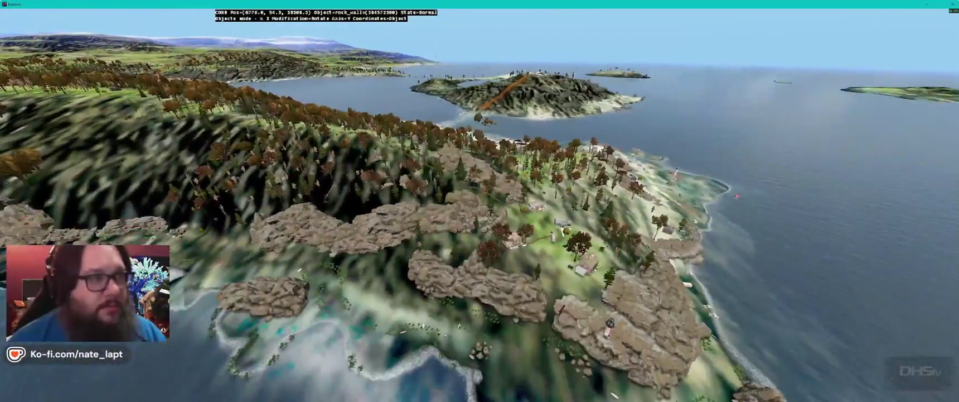
pyautogui.press('w')
pyautogui.press('w')
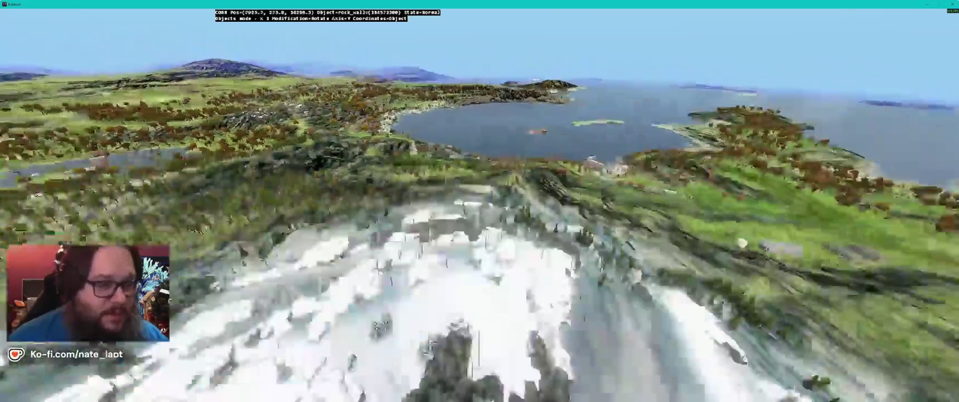
pyautogui.press('w')
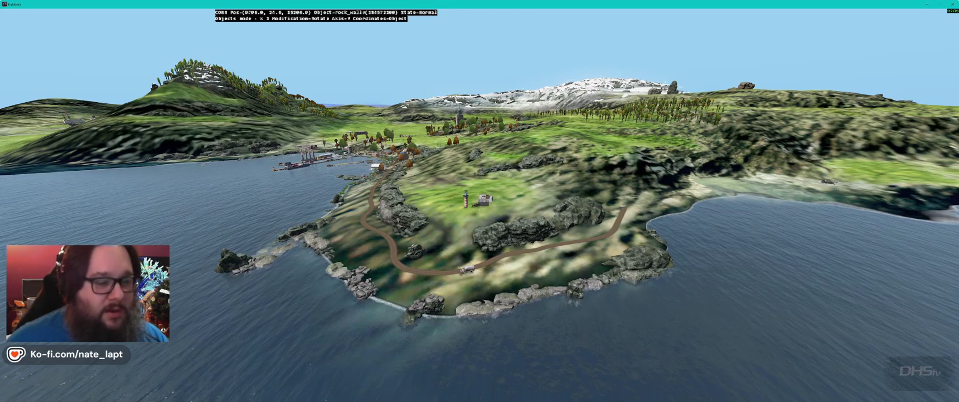
pyautogui.hotkey('alt', 'Tab')
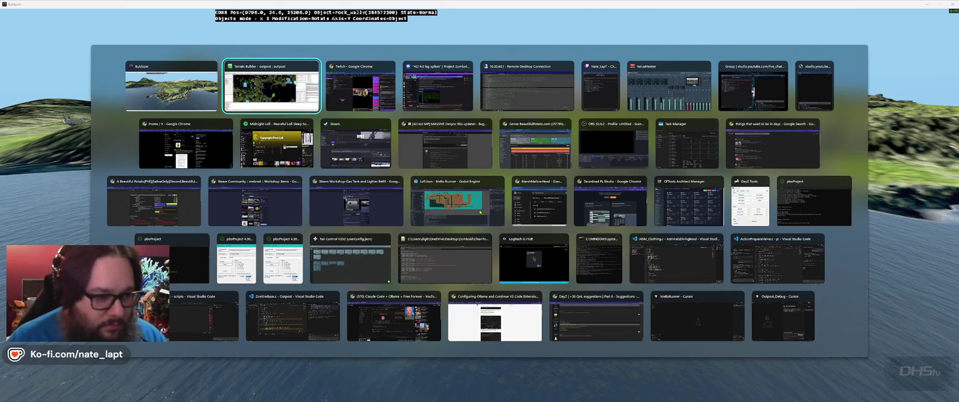
pyautogui.press('Down')
pyautogui.press('Right')
pyautogui.press('Right')
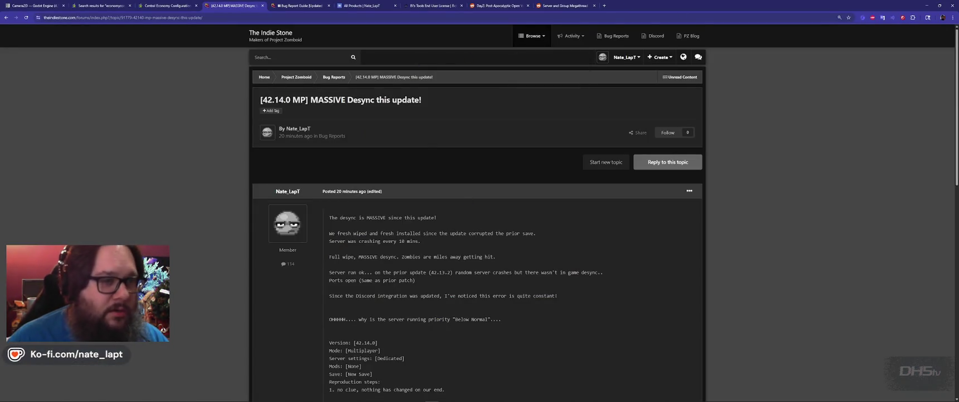
pyautogui.click(455, 16)
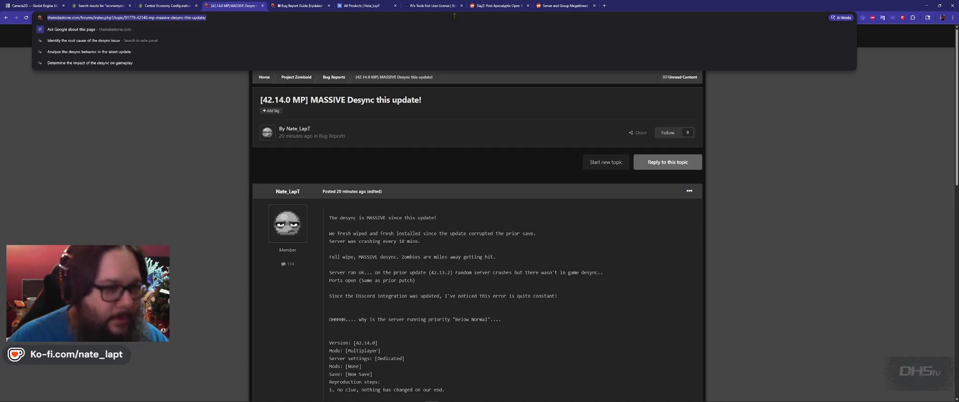
pyautogui.click(926, 6)
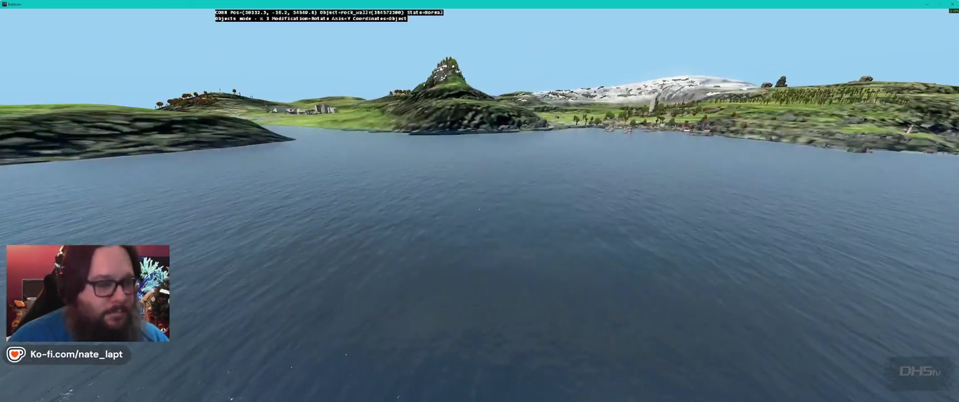
pyautogui.hotkey('alt', 'Tab')
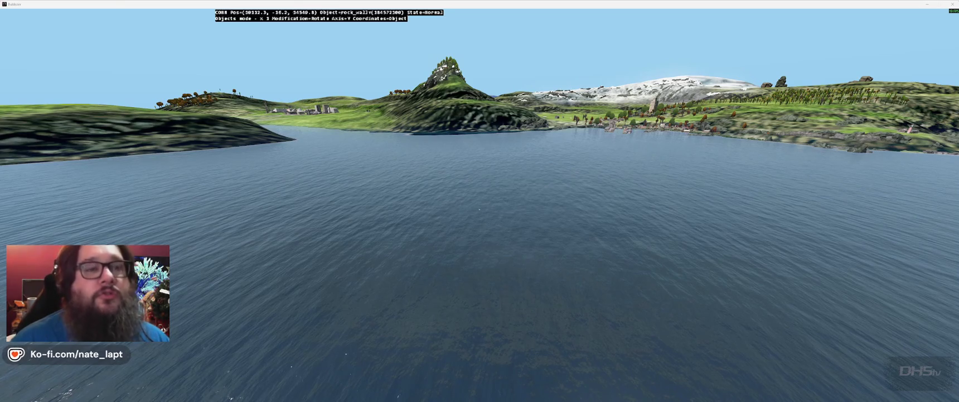
# Step: Toggle back and forth between the 2D map editor and the 3D preview
pyautogui.hotkey('alt', 'Tab')
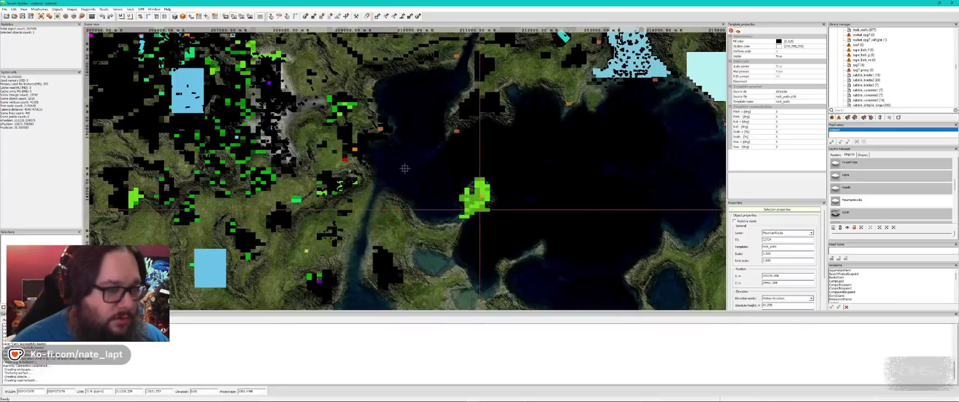
pyautogui.hotkey('alt', 'Tab')
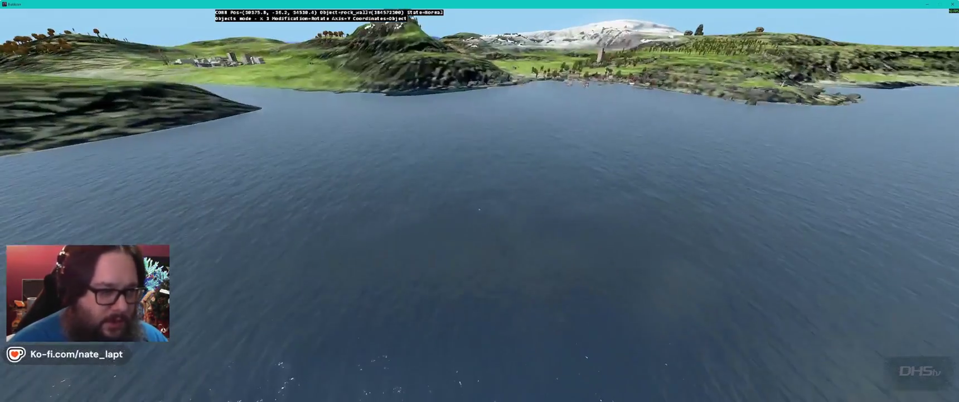
pyautogui.hotkey('alt', 'Tab')
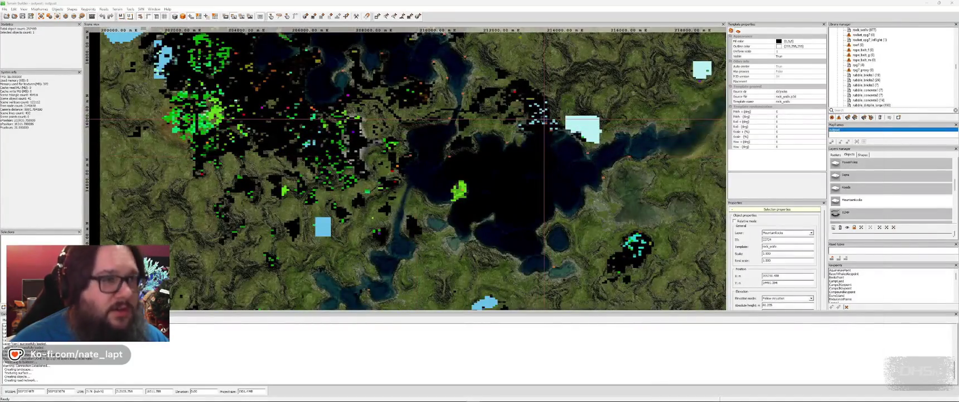
pyautogui.hotkey('alt', 'Tab')
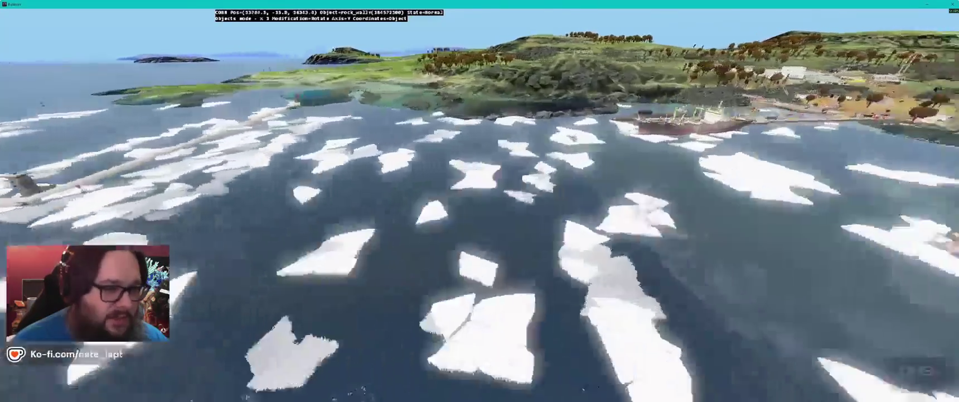
# Step: Fly the preview camera from the ice floes to the airfield, then open the Start menu over the map editor
pyautogui.press('w')
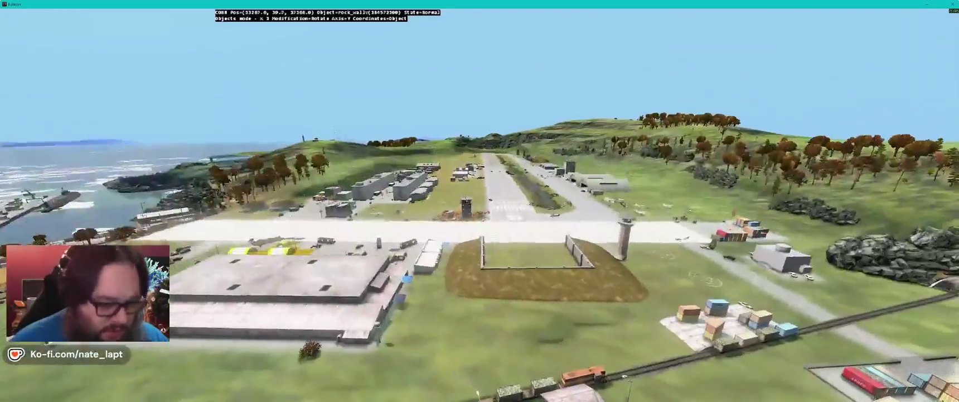
pyautogui.hotkey('alt', 'Tab')
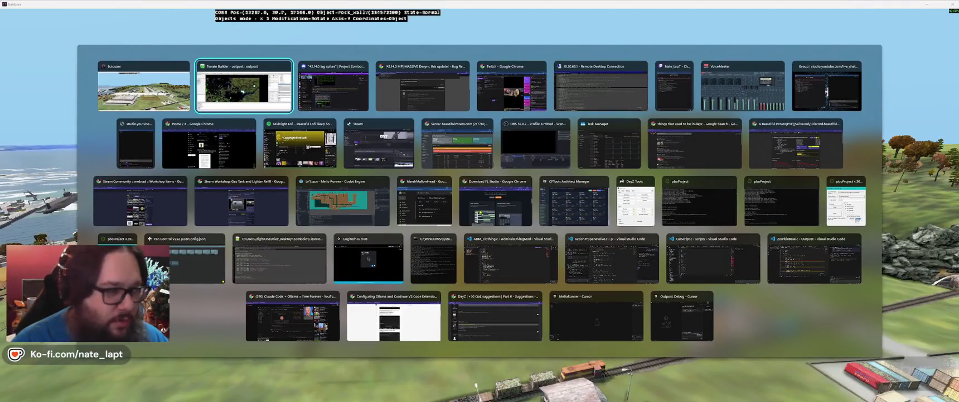
pyautogui.press('super')
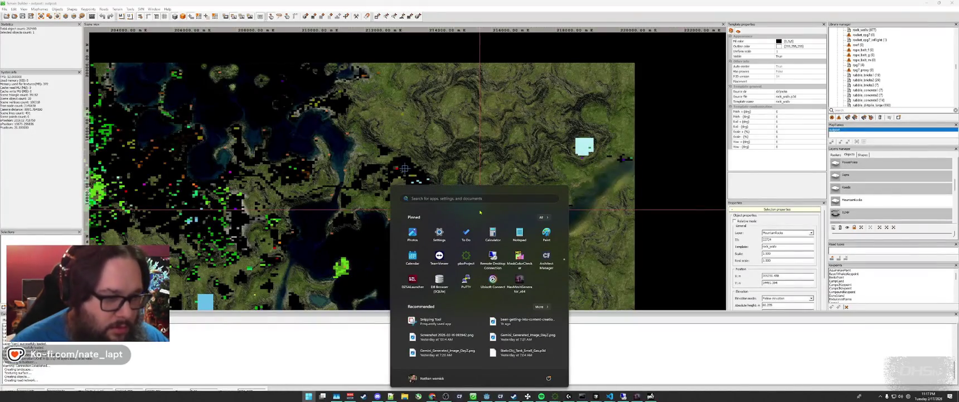
# Step: Browse This PC > 4TB (P:) > scripts in File Explorer and open buldozer.c in Notepad++
pyautogui.press('super+e')
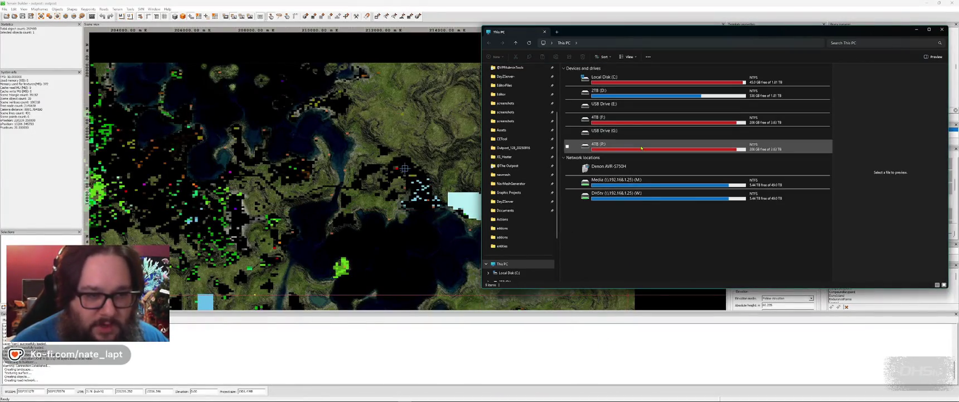
pyautogui.doubleClick(641, 148)
pyautogui.press('s')
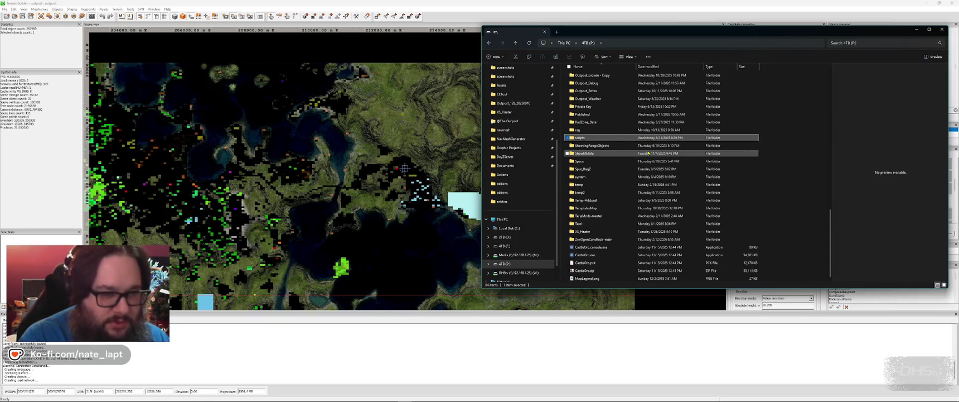
pyautogui.press('Return')
pyautogui.doubleClick(629, 146)
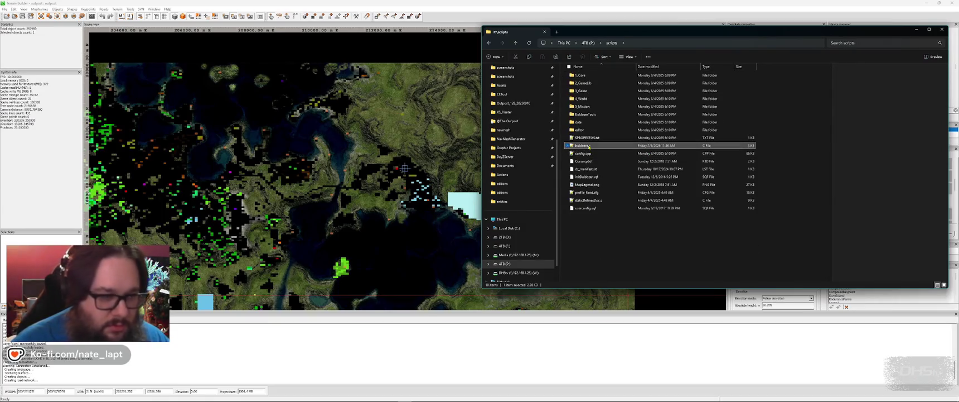
pyautogui.scroll(-4, 343, 233)
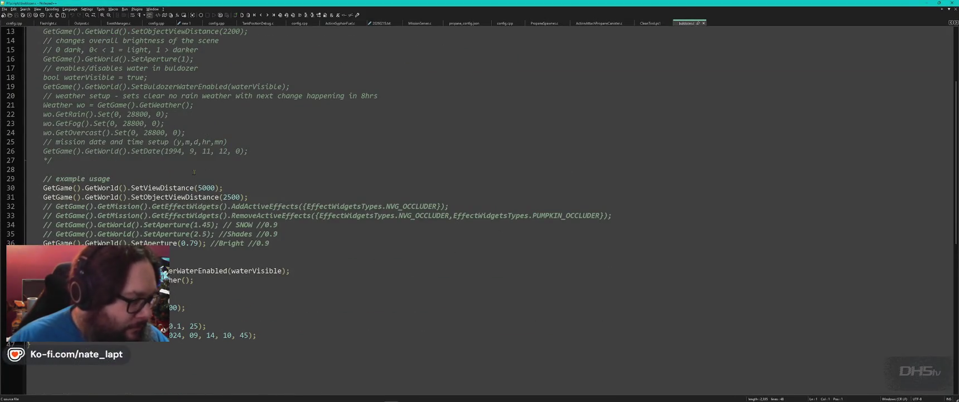
# Step: Toggle a comment on the SetAperture line 36, then remove it again
pyautogui.click(283, 243)
pyautogui.hotkey('ctrl', 'q')
pyautogui.press('Up')
pyautogui.press('Up')
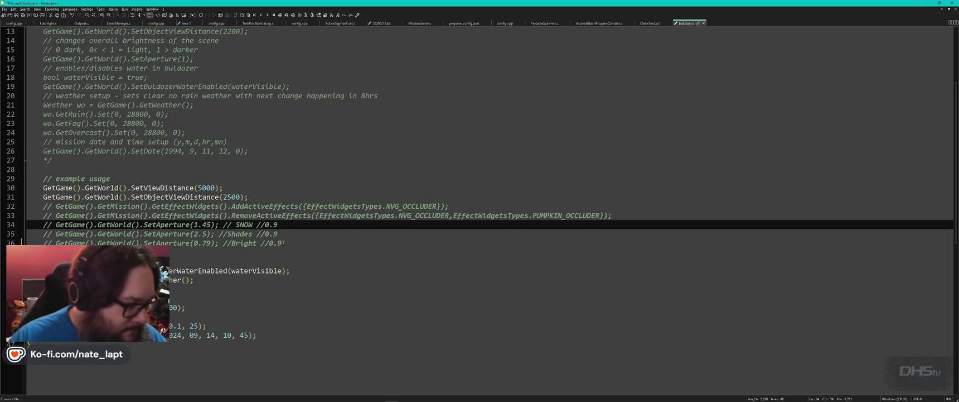
pyautogui.press('Down')
pyautogui.press('Down')
pyautogui.press('Home')
pyautogui.press('Delete')
pyautogui.press('Delete')
pyautogui.press('Delete')
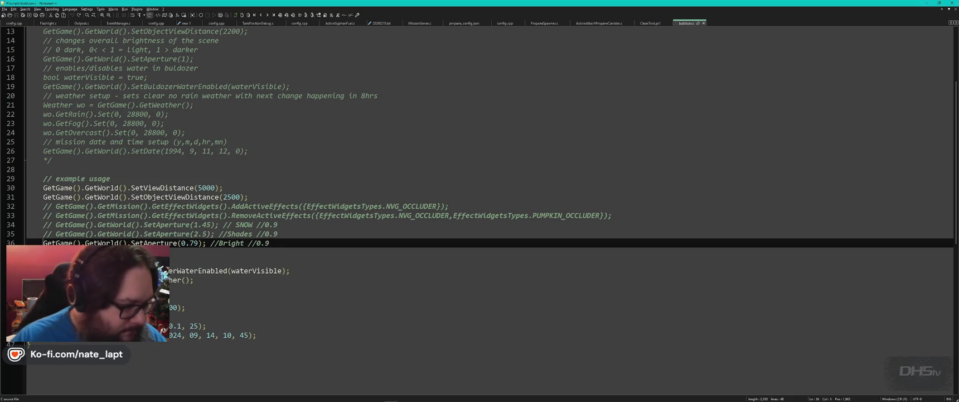
# Step: Duplicate the SetAperture line, comment out the original, change the copy's 0.79 to 0.99, and save
pyautogui.hotkey('ctrl', 'd')
pyautogui.hotkey('ctrl', 'k')
pyautogui.press('Down')
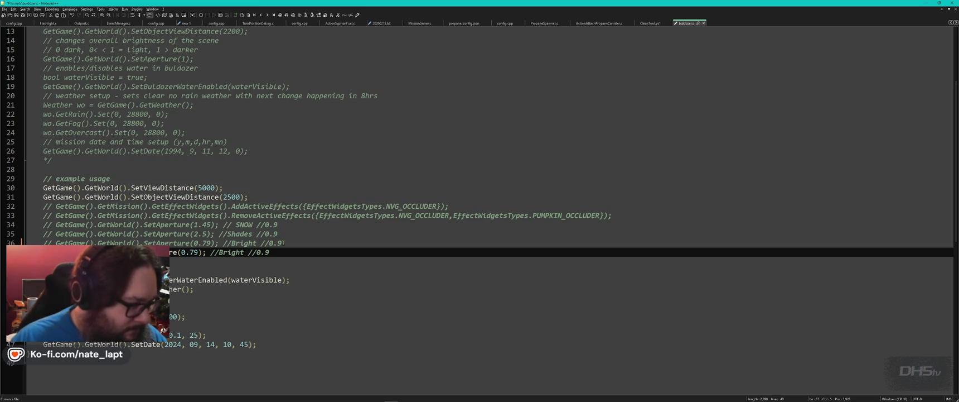
pyautogui.click(194, 252)
pyautogui.press('BackSpace')
pyautogui.write('9')
pyautogui.hotkey('ctrl', 's')
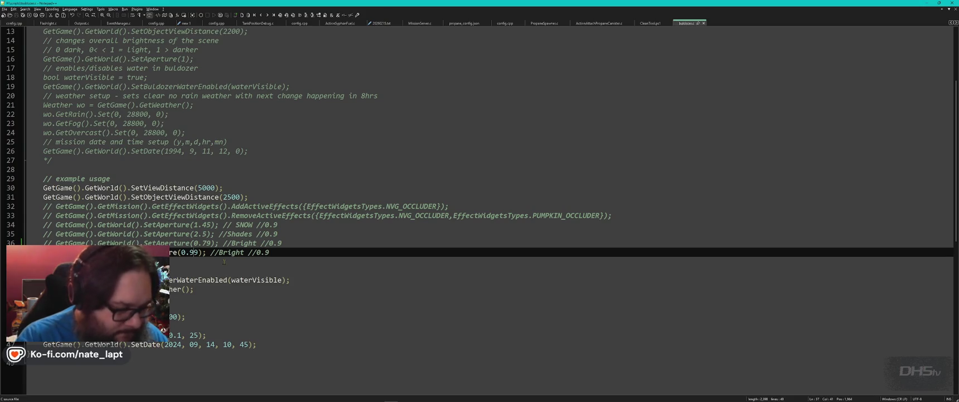
# Step: Check the brightness in Buldozer, then change the aperture value to 1.29 and return to the preview
pyautogui.hotkey('alt', 'Tab')
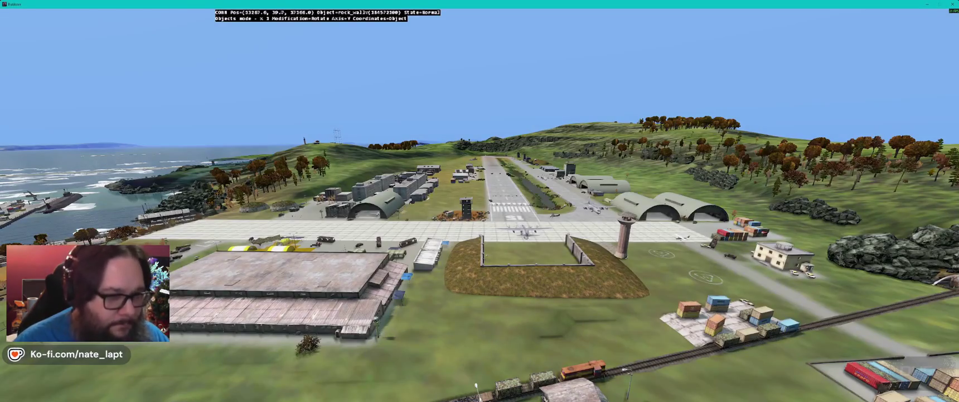
pyautogui.hotkey('alt', 'Tab')
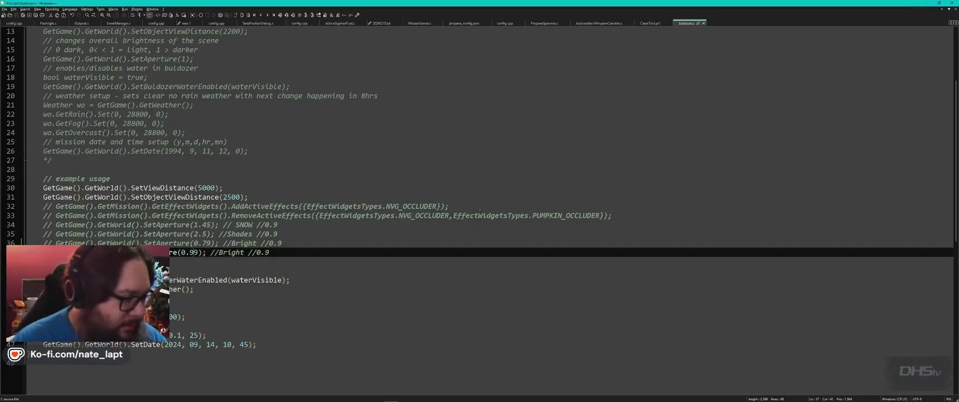
pyautogui.press('BackSpace')
pyautogui.press('BackSpace')
pyautogui.press('BackSpace')
pyautogui.write('1.2')
pyautogui.press('Left')
pyautogui.press('Left')
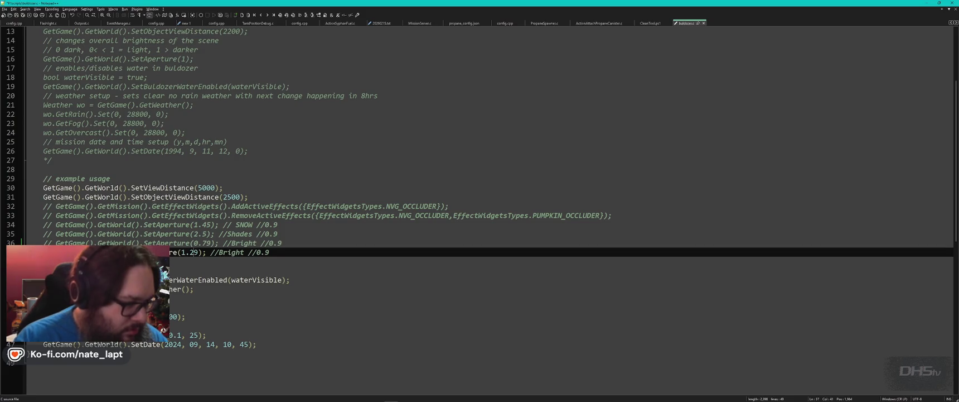
pyautogui.hotkey('alt', 'Tab')
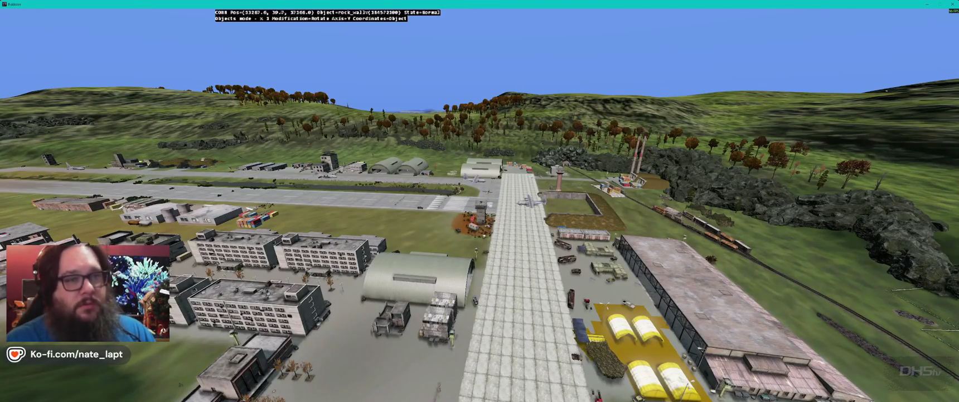
# Step: Turn the camera toward the sea, then fly over the grass field and runway down to the hangar apron
pyautogui.press('Left')
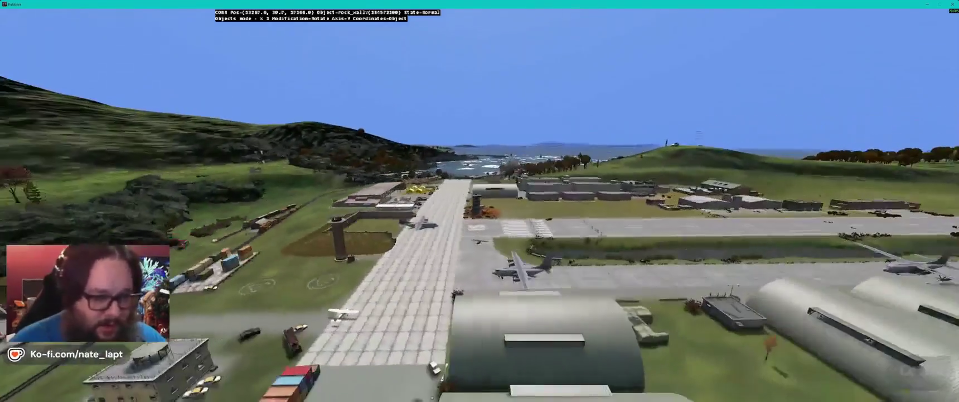
pyautogui.press('Left')
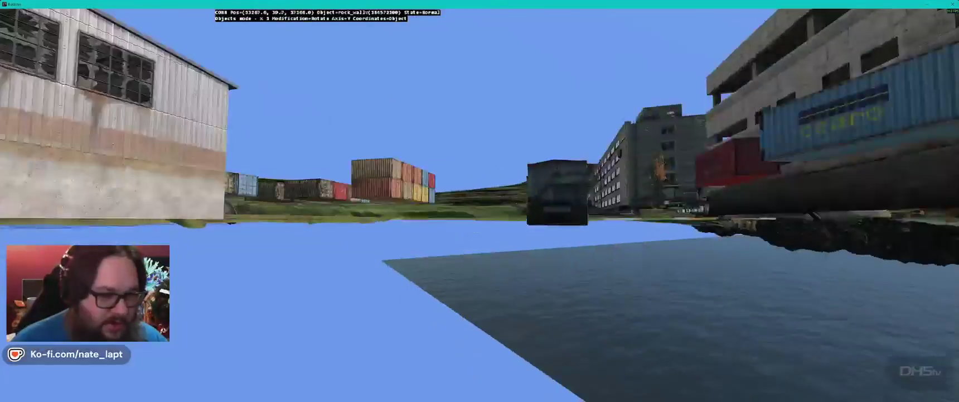
pyautogui.press('Up')
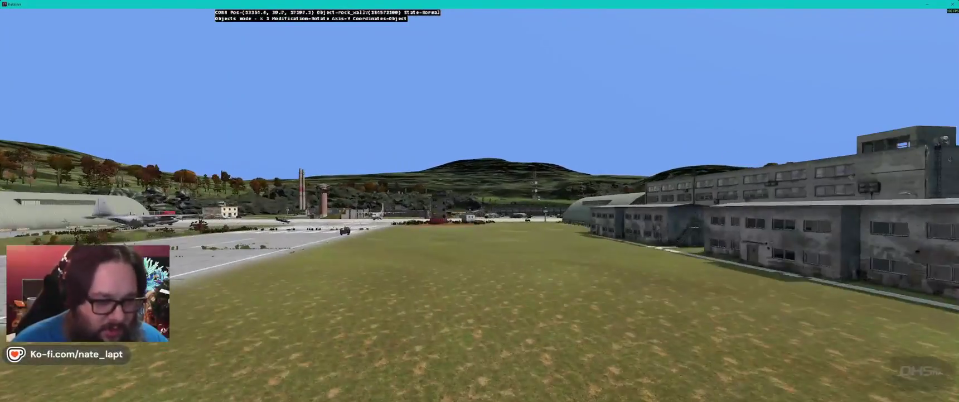
pyautogui.press('Up')
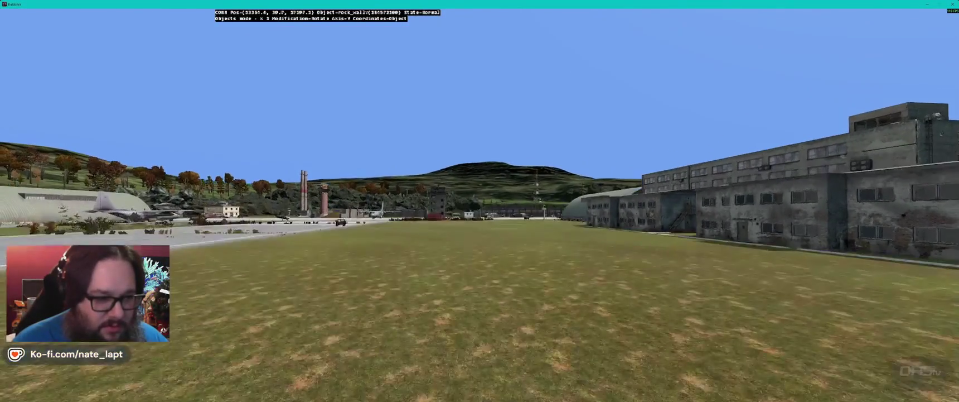
pyautogui.press('Up')
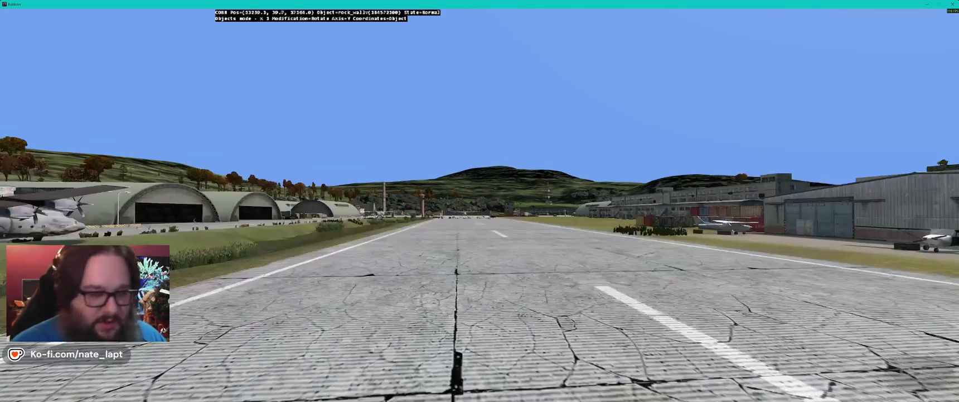
pyautogui.press('Up')
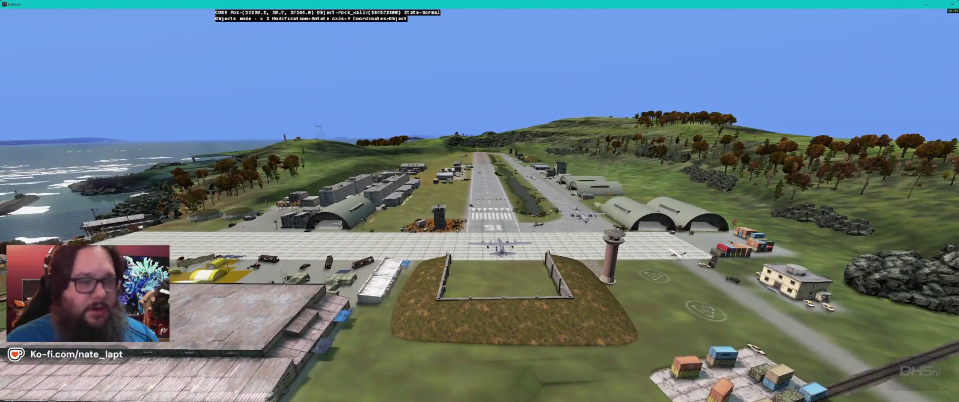
pyautogui.press('Up')
pyautogui.press('Up')
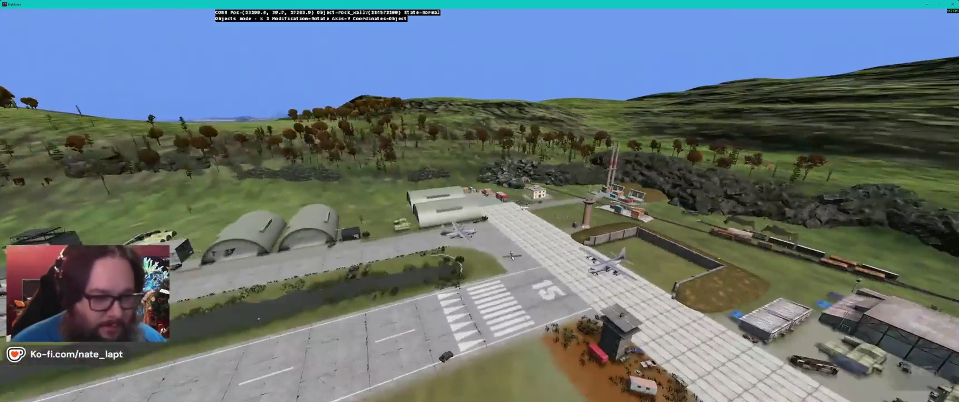
pyautogui.press('Up')
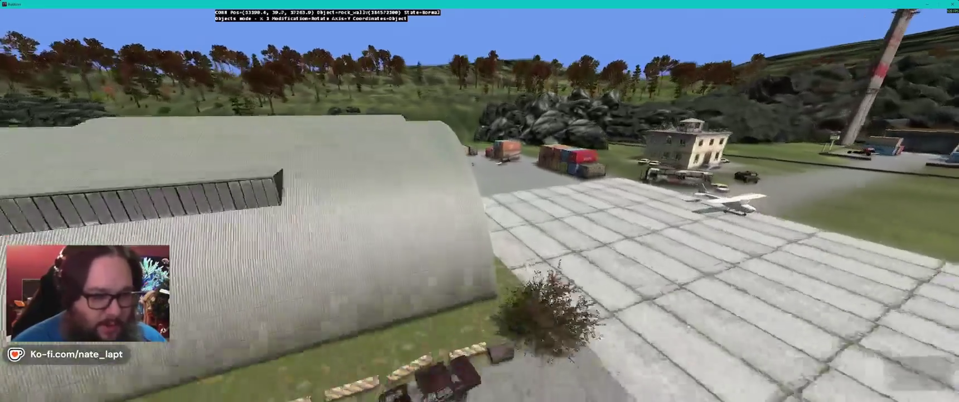
# Step: Circle the camera around the parked Cessna, then pull back above the apron toward the containers and wrecked bus
pyautogui.press('Up')
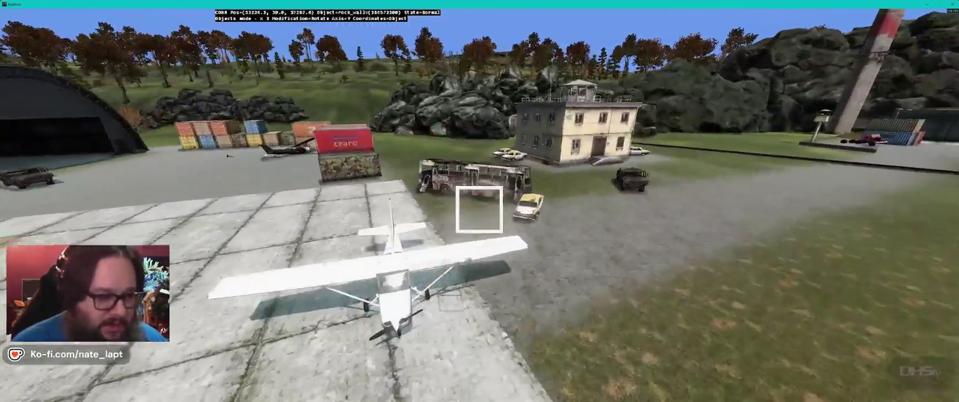
pyautogui.press('Up')
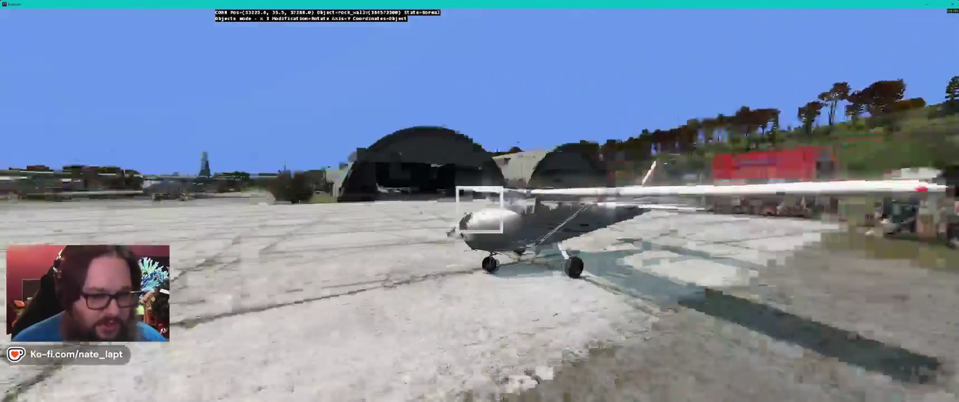
pyautogui.press('Up')
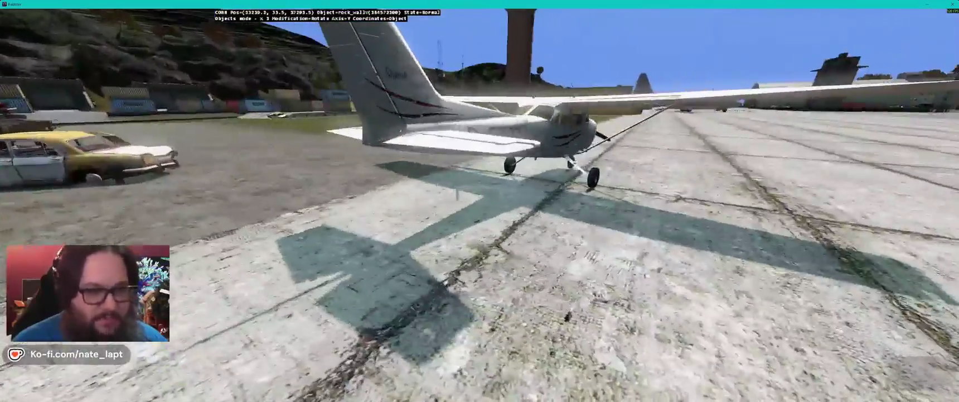
pyautogui.press('Down')
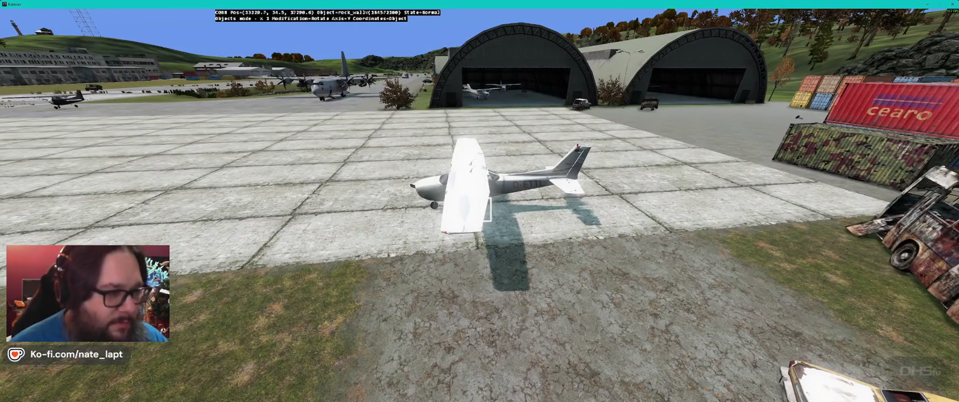
pyautogui.press('Down')
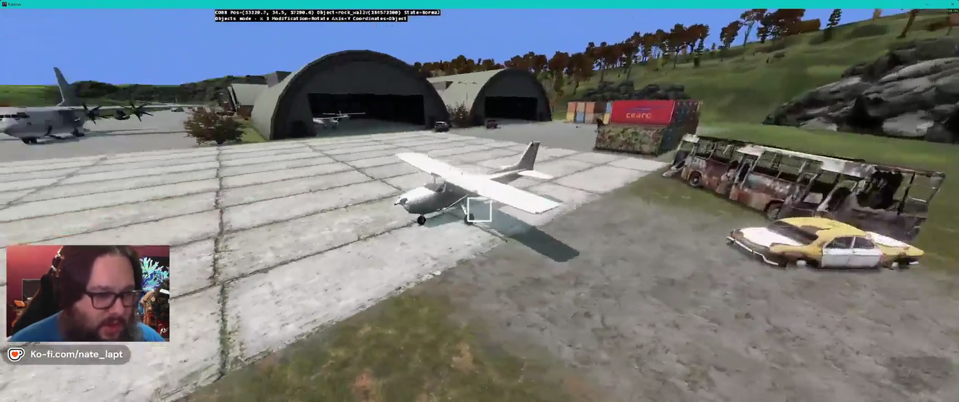
pyautogui.press('Down')
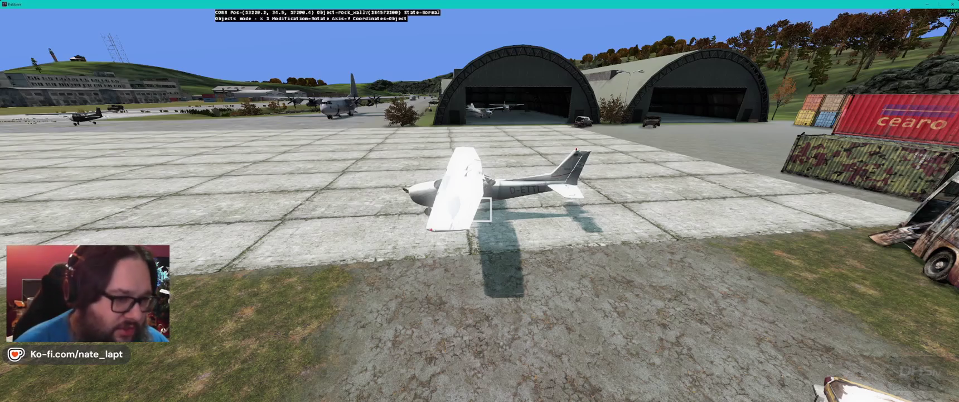
pyautogui.press('Down')
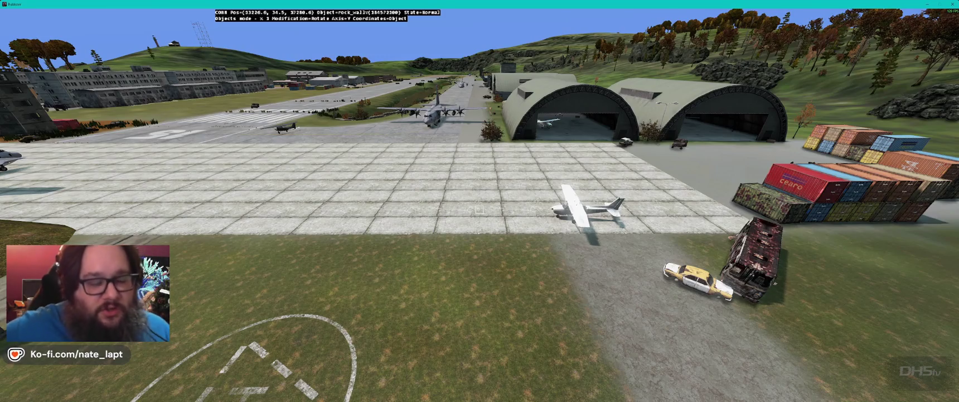
pyautogui.press('Left')
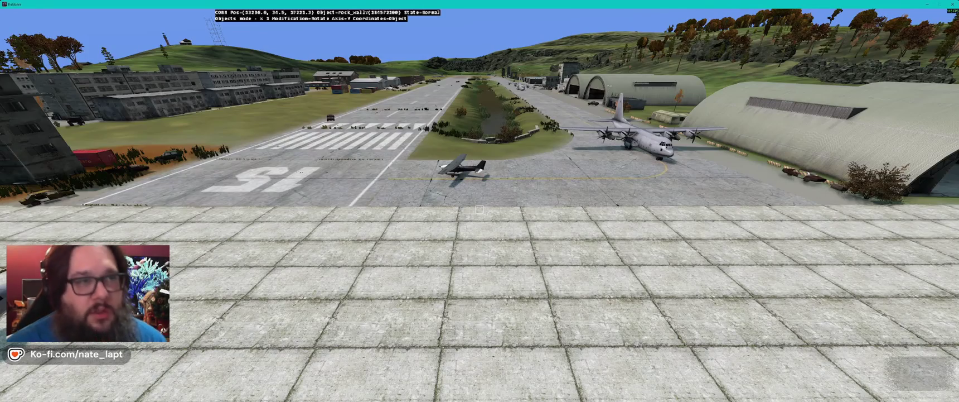
# Step: Rotate the foreground rock wall slab slightly, then fly across the airfield toward the control tower
pyautogui.moveTo(479, 209); pyautogui.dragTo(480, 209)
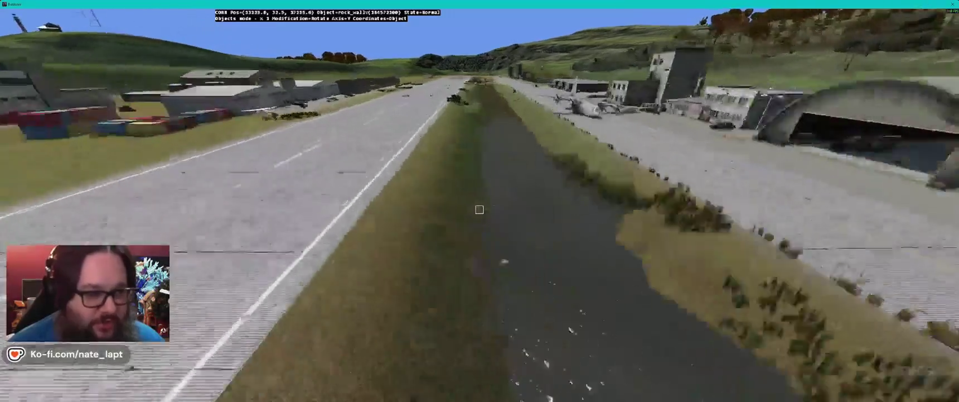
pyautogui.press('w')
pyautogui.press('w')
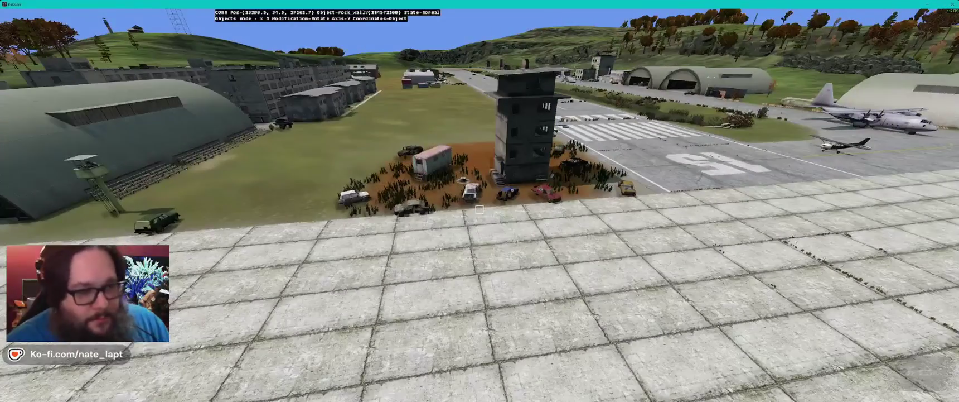
pyautogui.press('w')
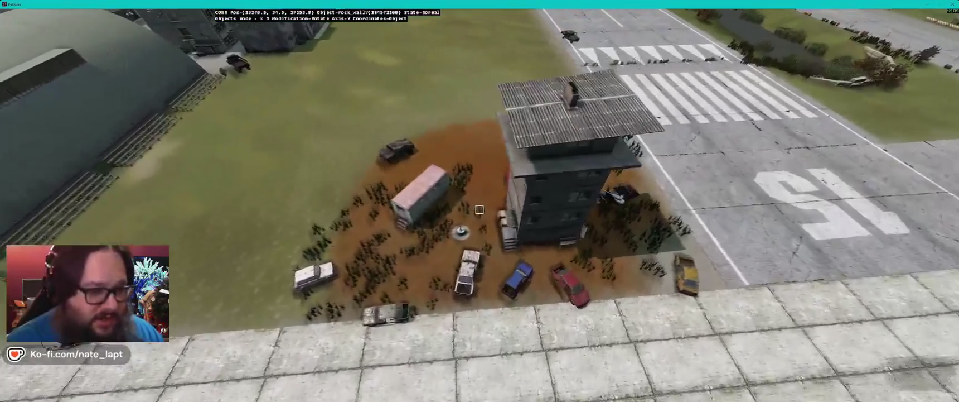
# Step: Swing around the control tower toward the runway, then over the grass mound onto the apron
pyautogui.press('w')
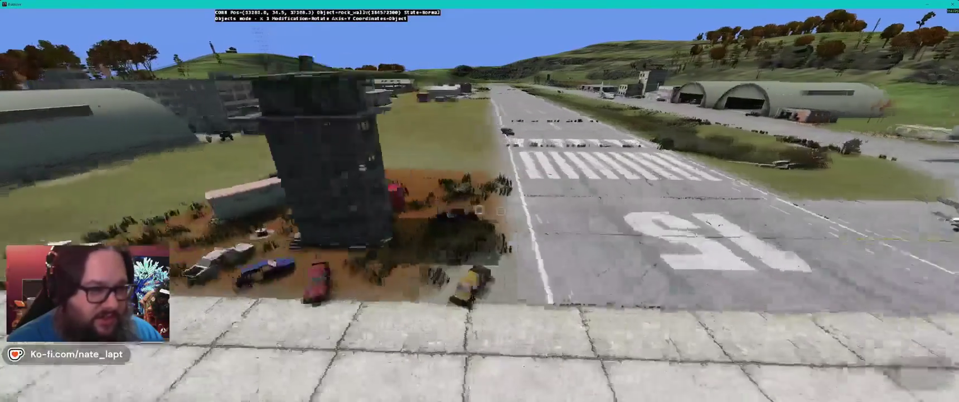
pyautogui.press('s')
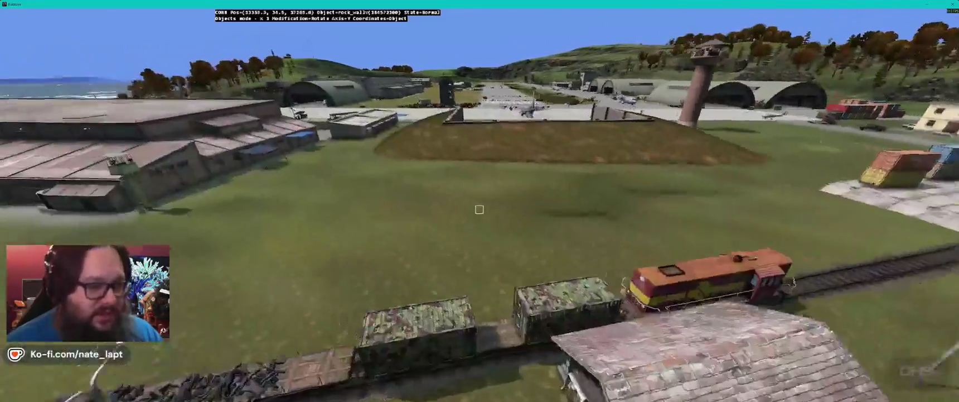
pyautogui.press('w')
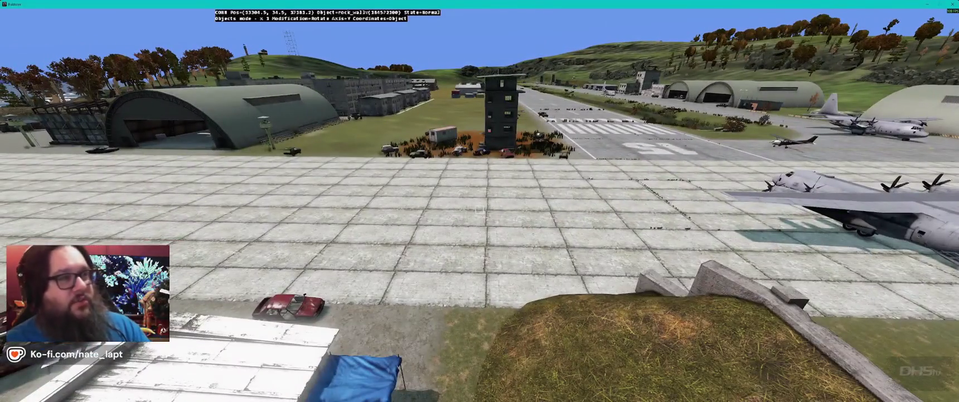
pyautogui.hotkey('alt', 'Tab')
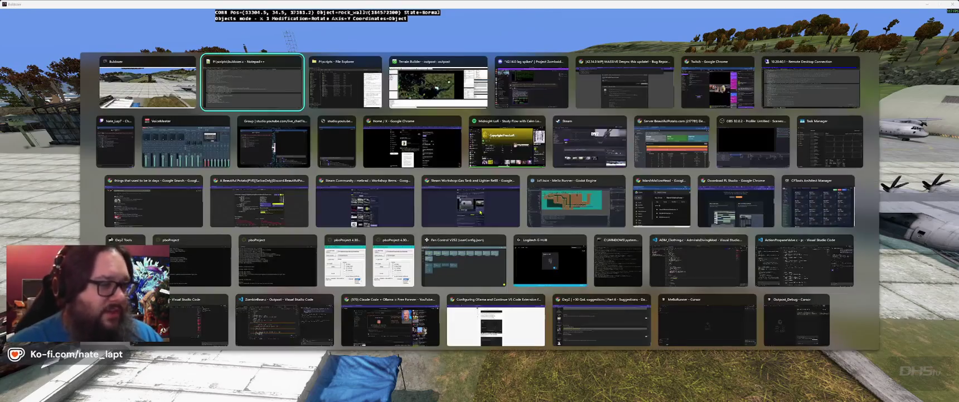
# Step: Zoom out, recentre and zoom the map onto the coastal village buildings, then view that spot in Buldozer
pyautogui.scroll(-5, 405, 168)
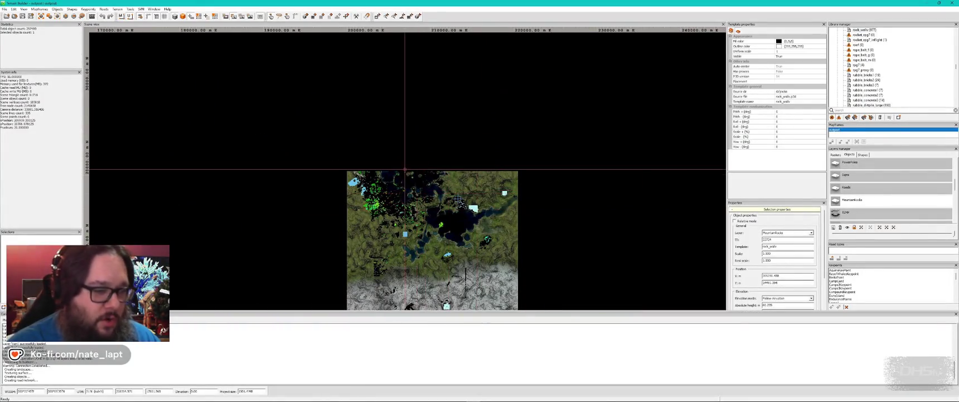
pyautogui.moveTo(405, 168); pyautogui.dragTo(389, 144)
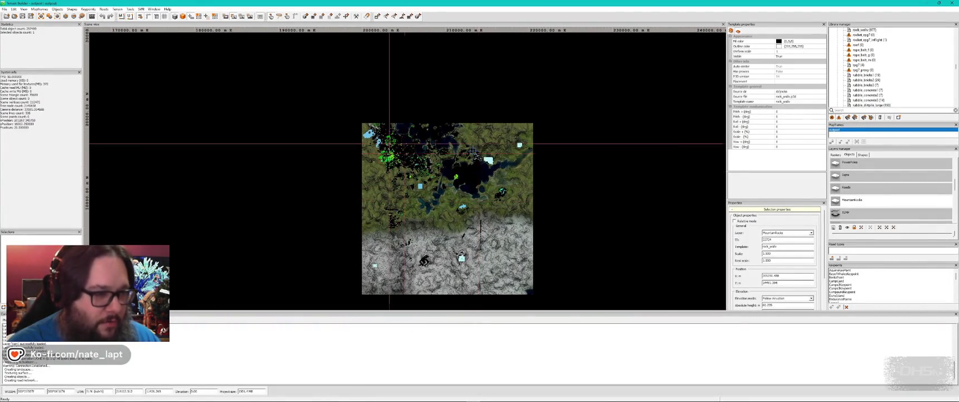
pyautogui.scroll(10, 389, 144)
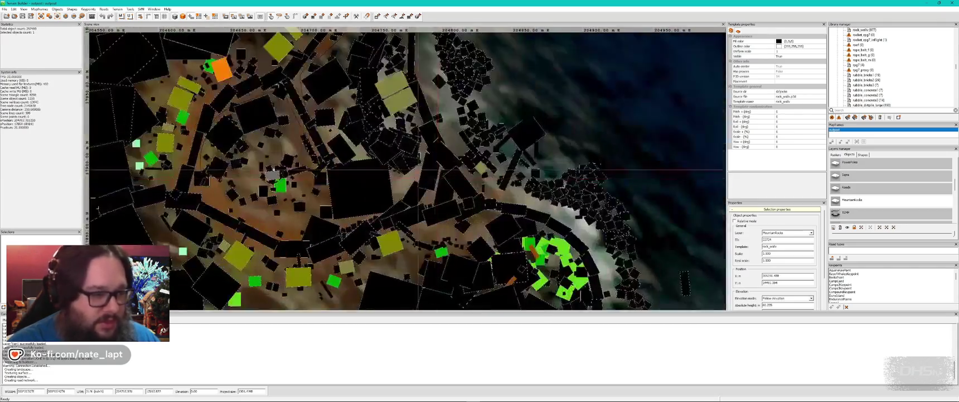
pyautogui.hotkey('alt', 'Tab')
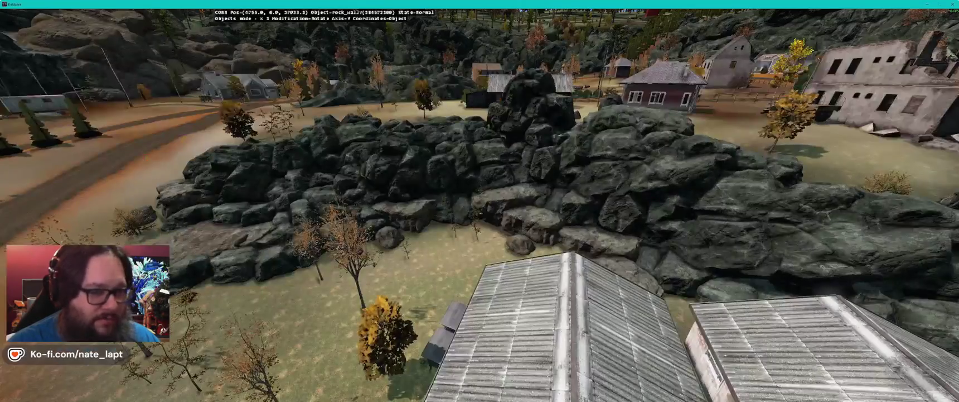
# Step: Fly over the water and lake, then turn toward the hills and close in above the village houses
pyautogui.press('w')
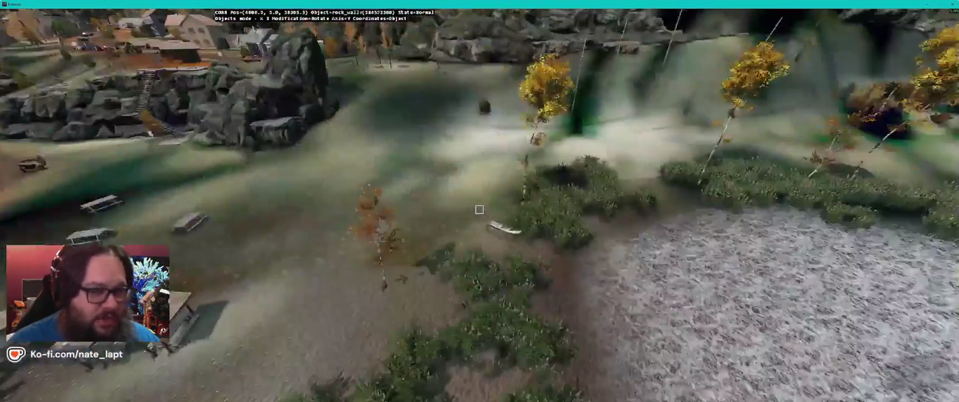
pyautogui.press('w')
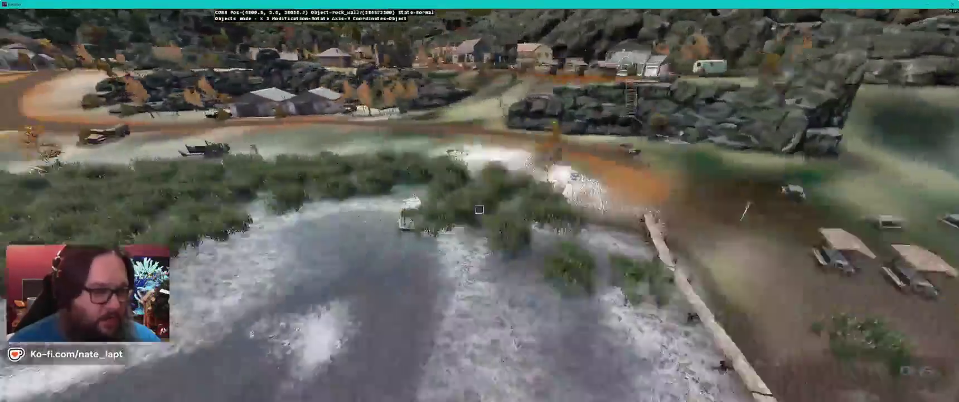
pyautogui.press('w')
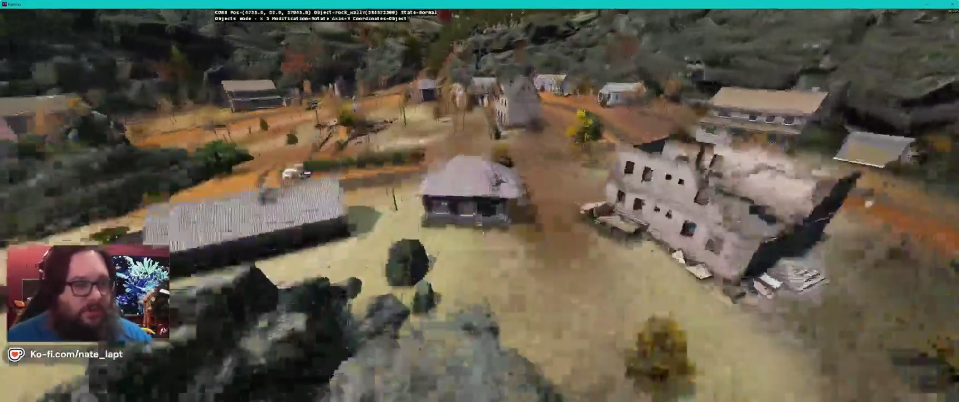
pyautogui.press('w')
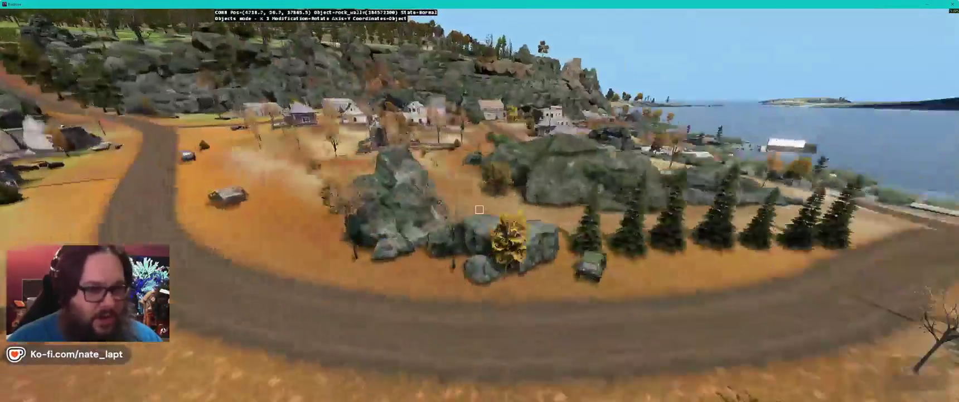
pyautogui.press('Left')
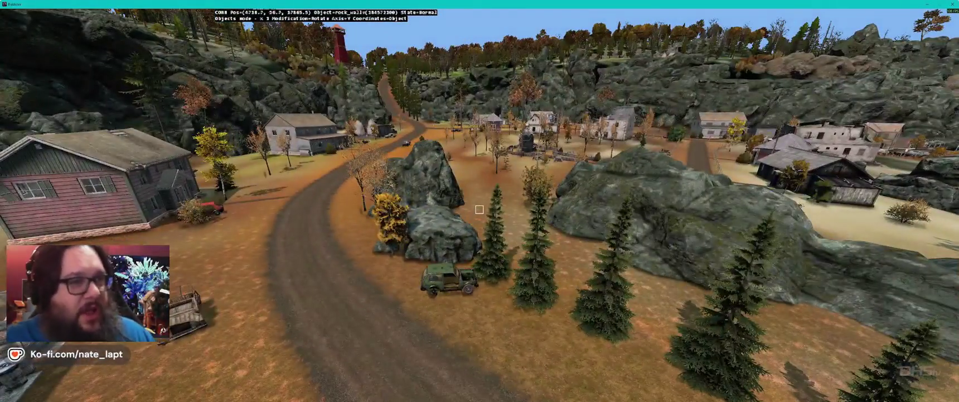
pyautogui.press('w')
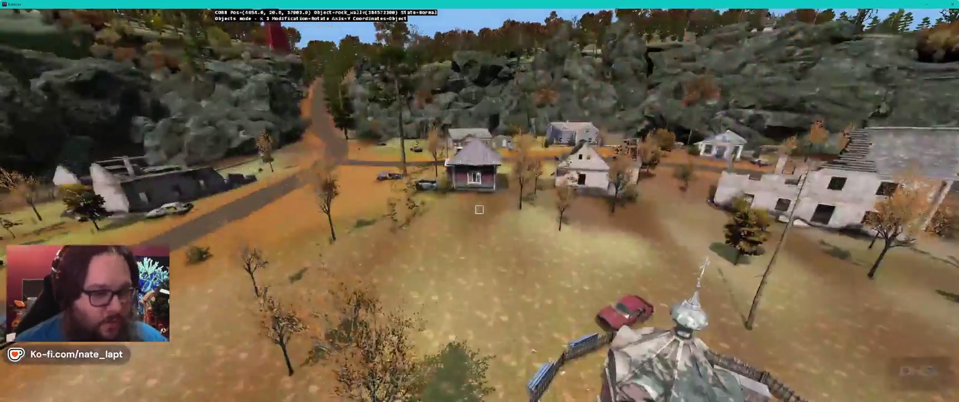
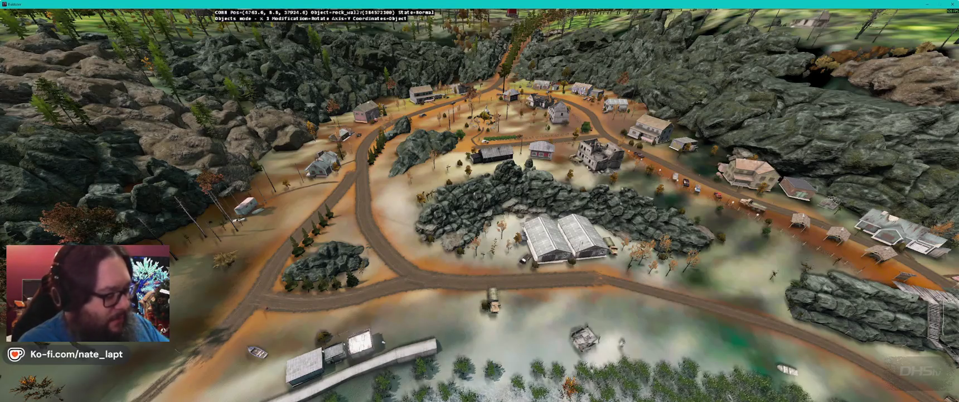
# Step: Glance at the Terrain Builder map, then fly the Buldozer camera down toward the shore
pyautogui.hotkey('alt', 'Tab')
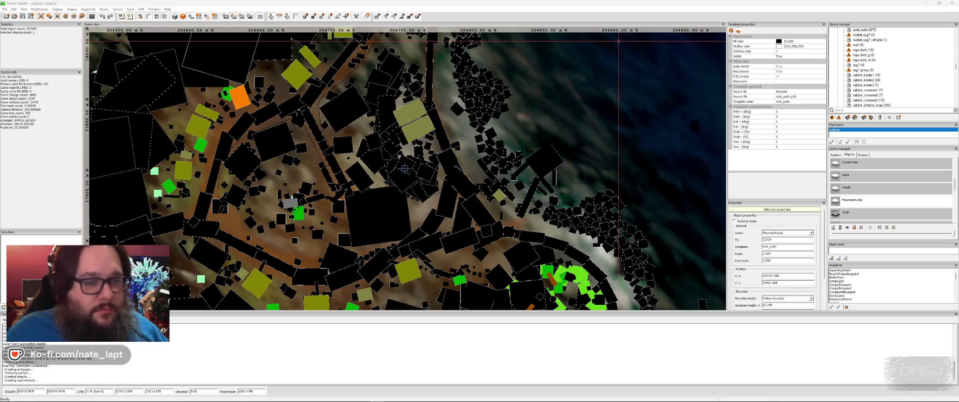
pyautogui.hotkey('alt', 'Tab')
pyautogui.press('Tab')
pyautogui.press('Tab')
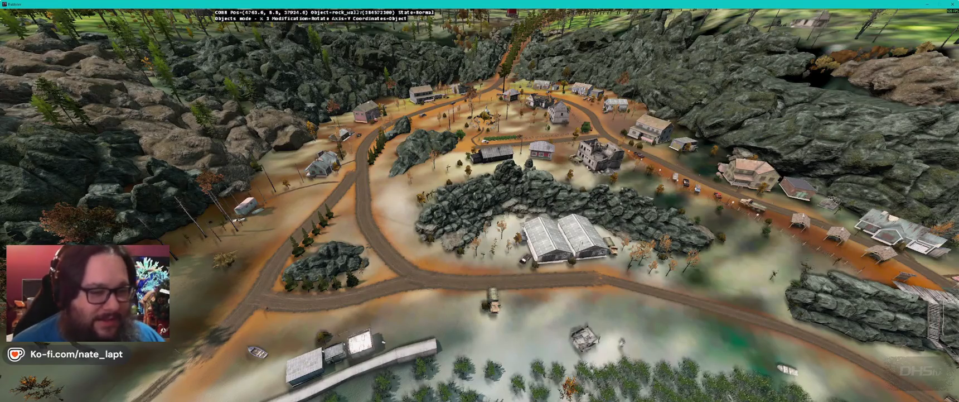
pyautogui.press('w')
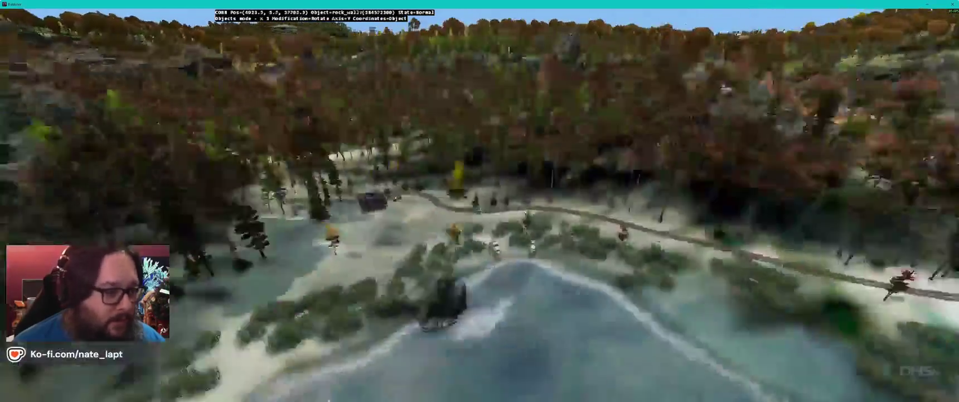
# Step: Zoom the Terrain Builder map, then turn the selected rock_wall slightly in Buldozer
pyautogui.hotkey('alt', 'Tab')
pyautogui.press('Tab')
pyautogui.press('Tab')
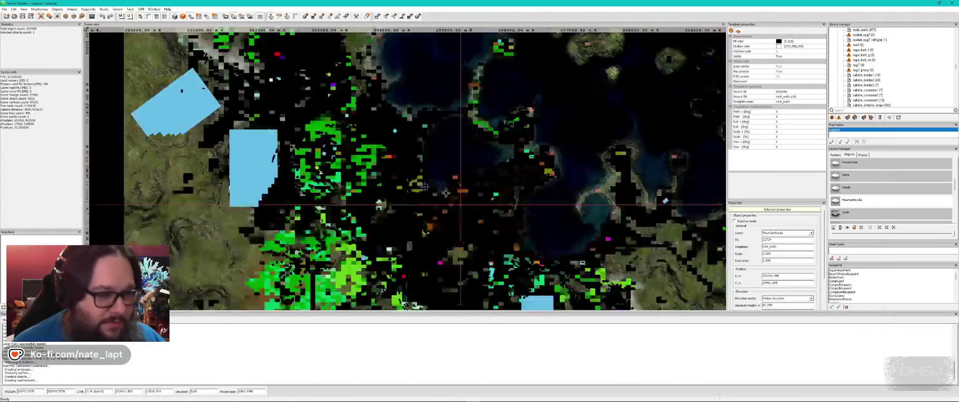
pyautogui.scroll(5, 399, 110)
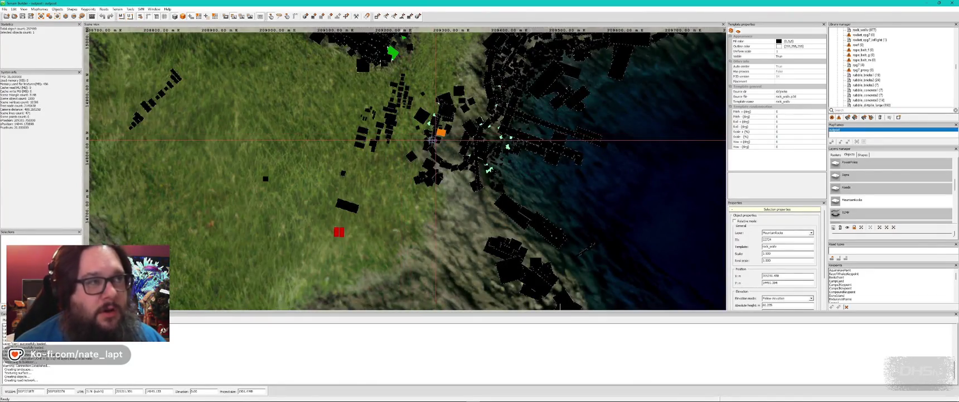
pyautogui.hotkey('alt', 'Tab')
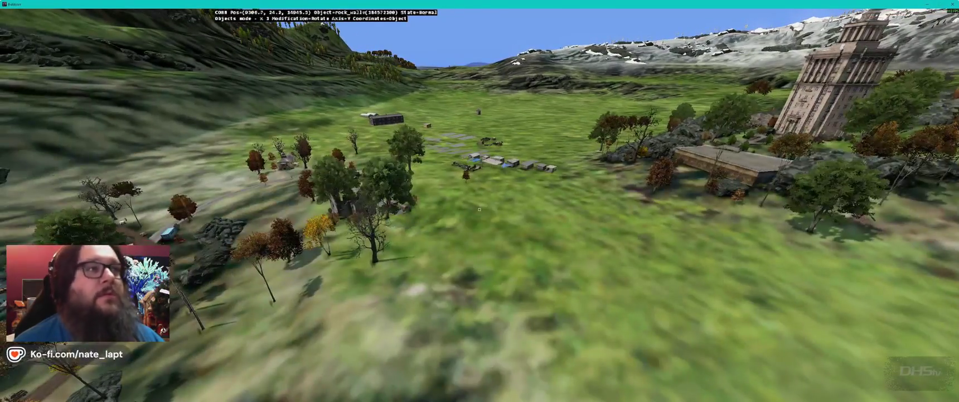
pyautogui.moveTo(479, 209); pyautogui.dragTo(479, 209)
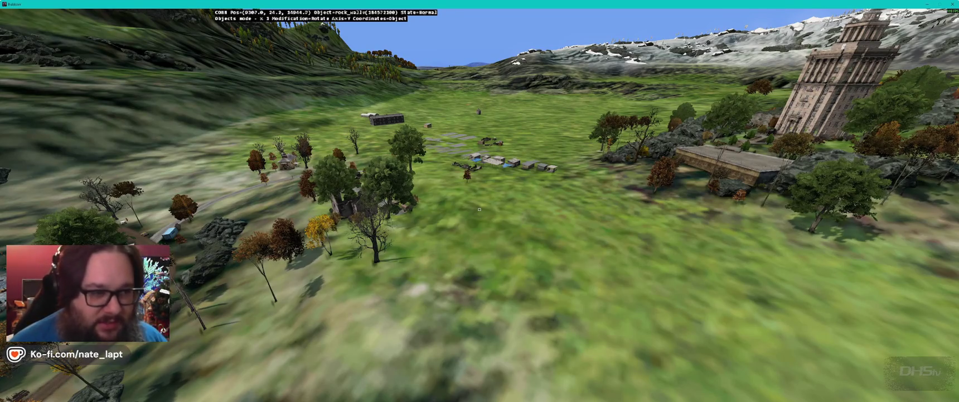
# Step: Fly the Buldozer camera over the village and harbour for overhead and oblique views
pyautogui.press('w')
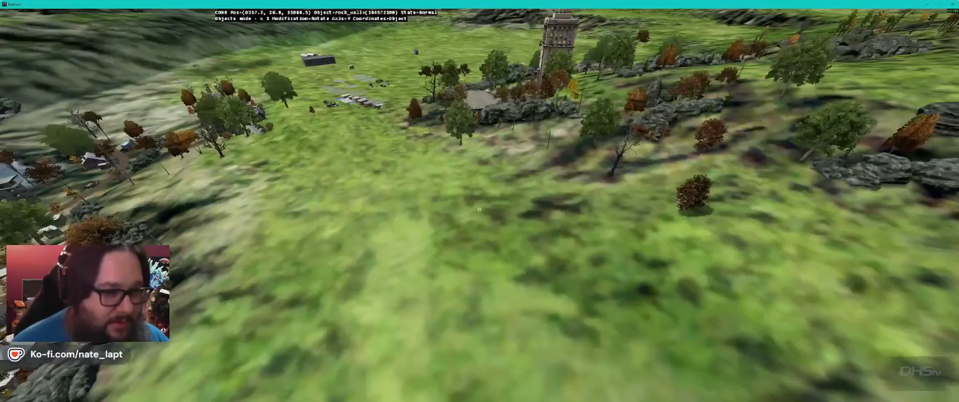
pyautogui.press('s')
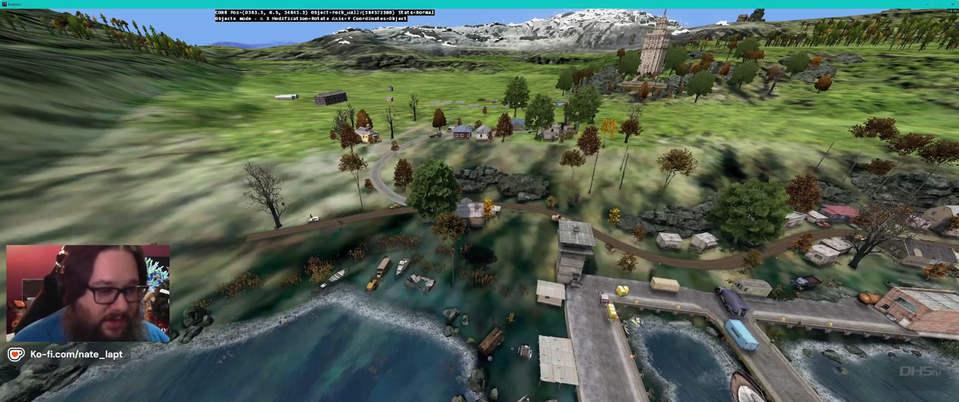
pyautogui.press('w')
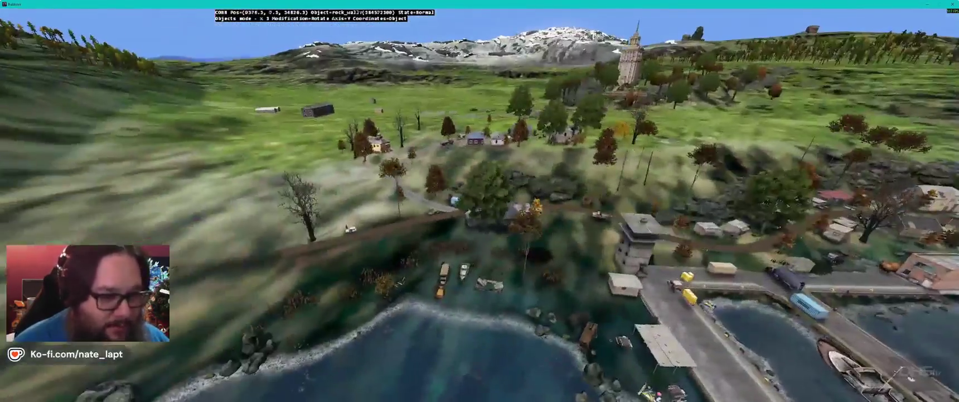
pyautogui.press('w')
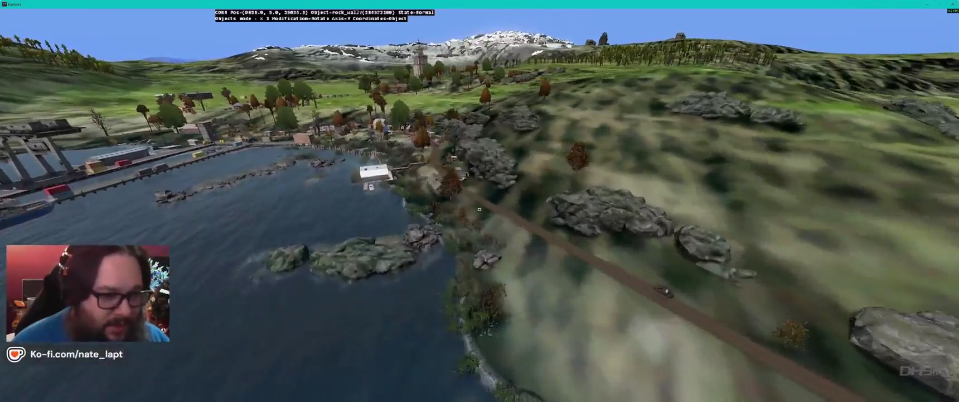
pyautogui.press('w')
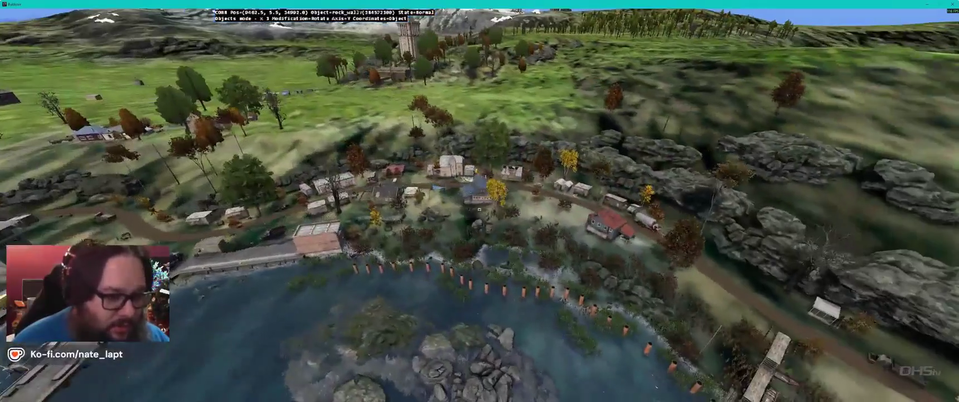
pyautogui.press('w')
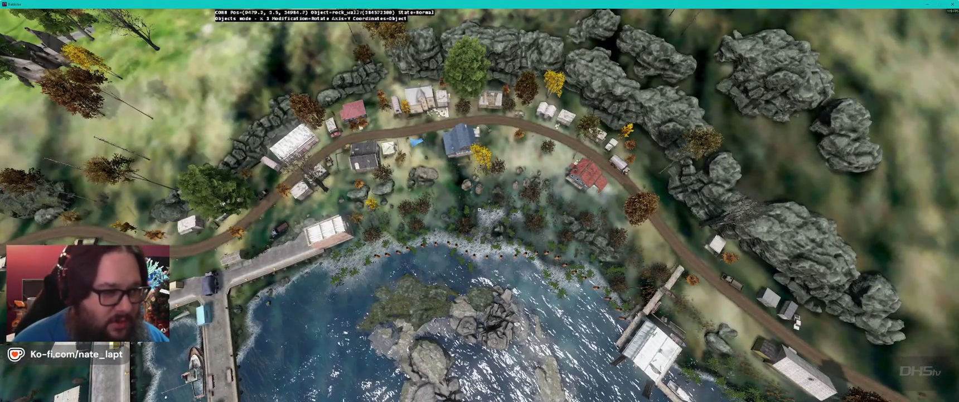
pyautogui.press('w')
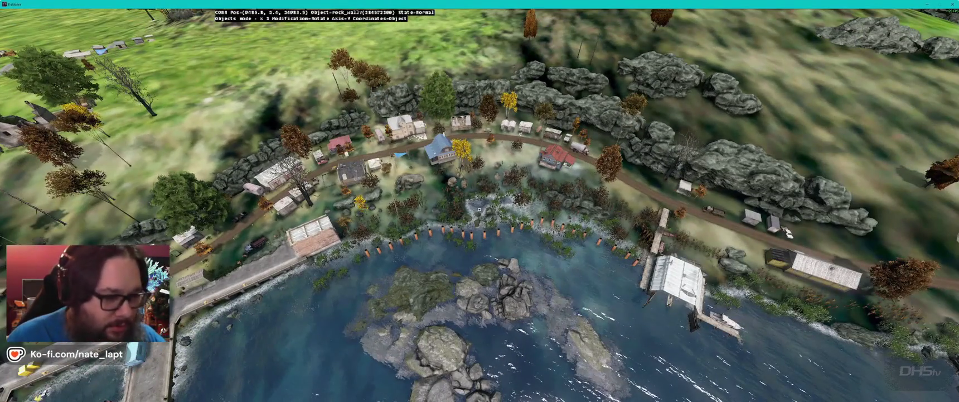
pyautogui.press('d')
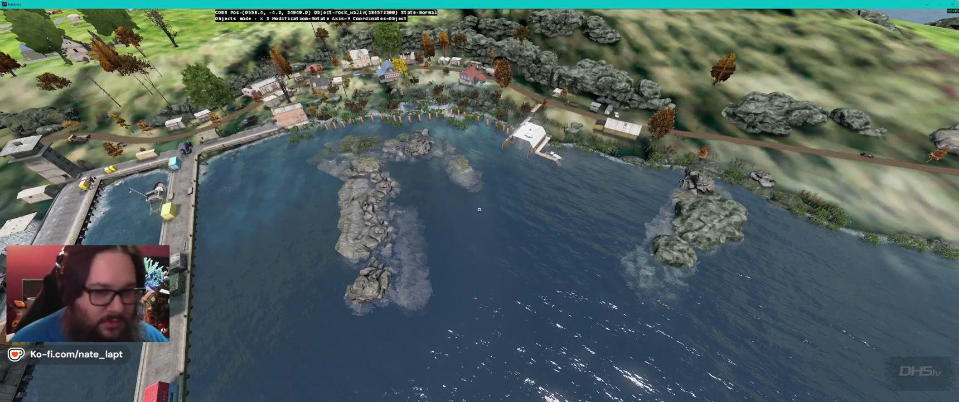
# Step: Fly low past the water's rock wall to look down on the boathouse and boat
pyautogui.press('w')
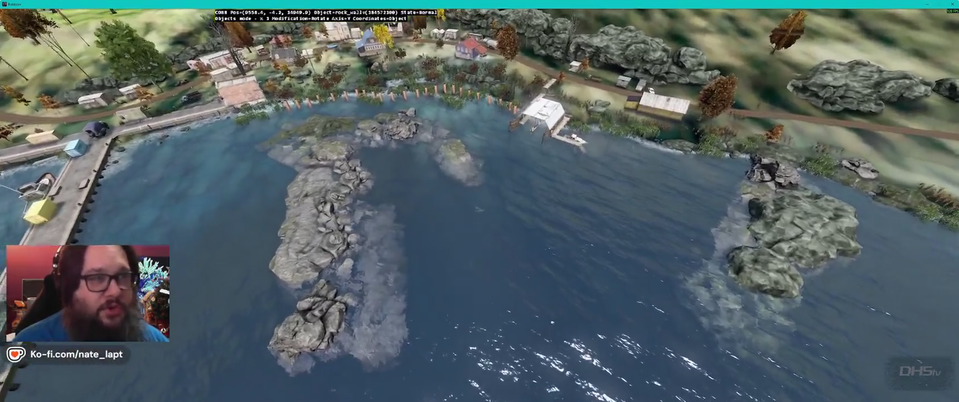
pyautogui.press('w')
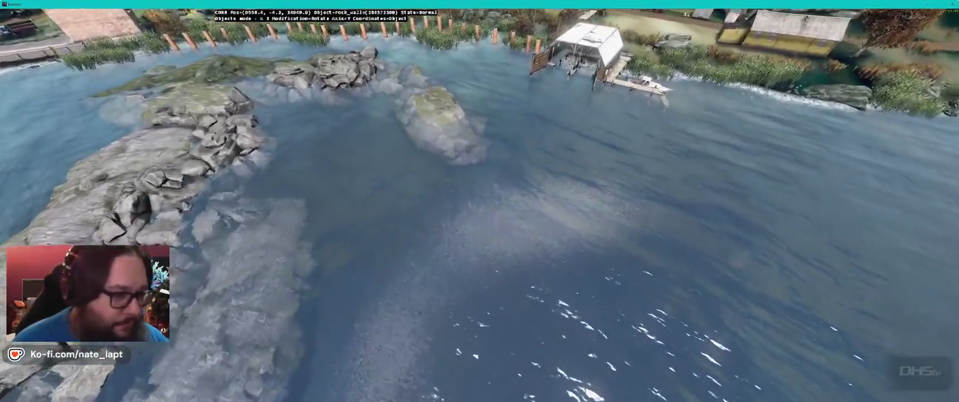
pyautogui.press('w')
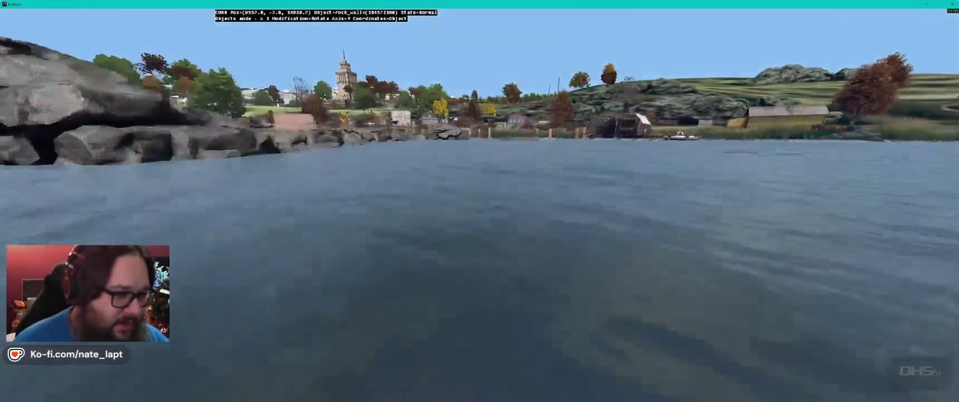
pyautogui.press('w')
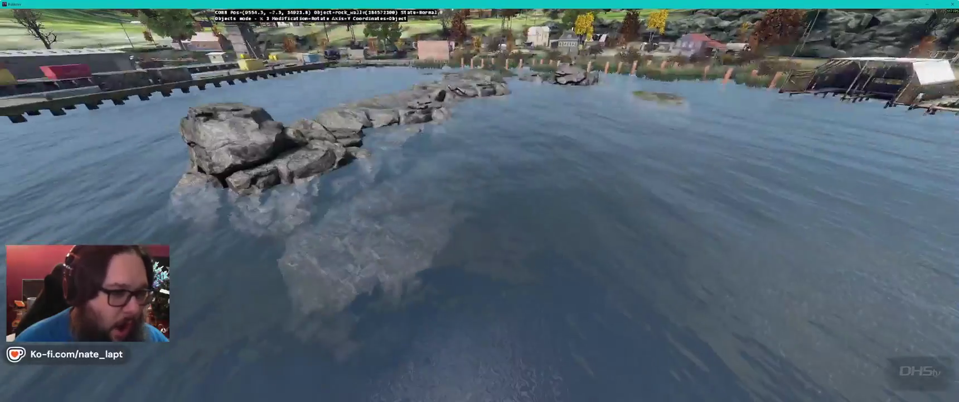
pyautogui.press('w')
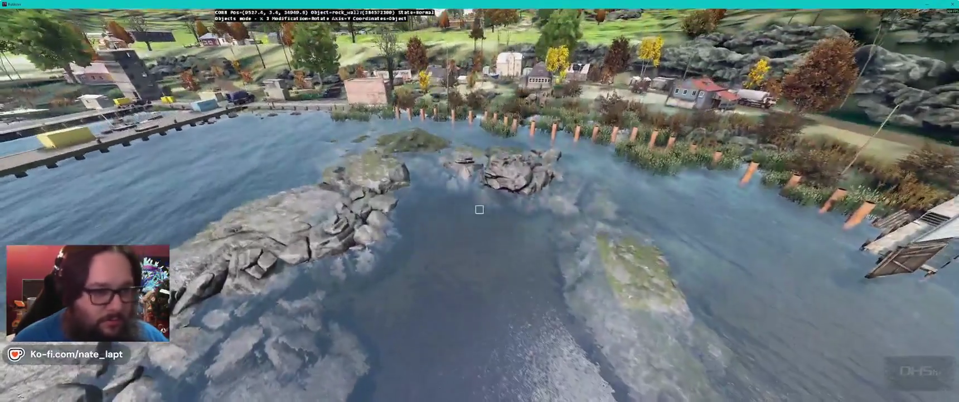
pyautogui.press('w')
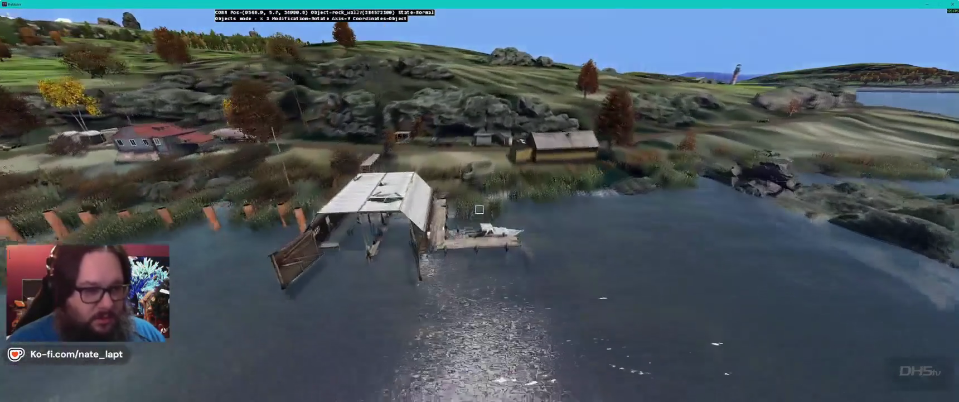
pyautogui.press('w')
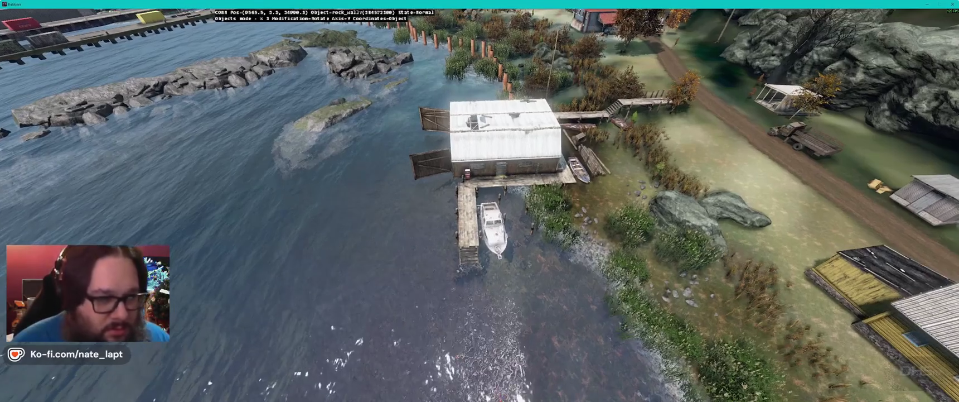
pyautogui.hotkey('alt', 'Tab')
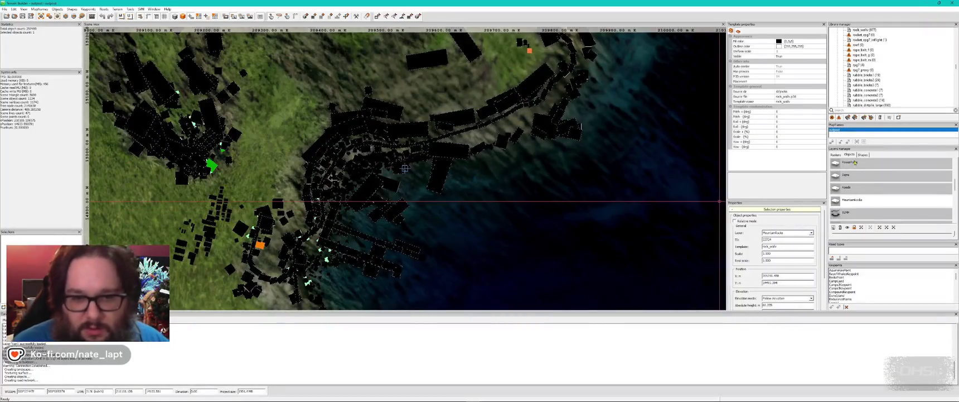
# Step: Zoom in and move the Buldozer camera closer above the boathouse
pyautogui.scroll(3, 862, 187)
pyautogui.scroll(3, 863, 188)
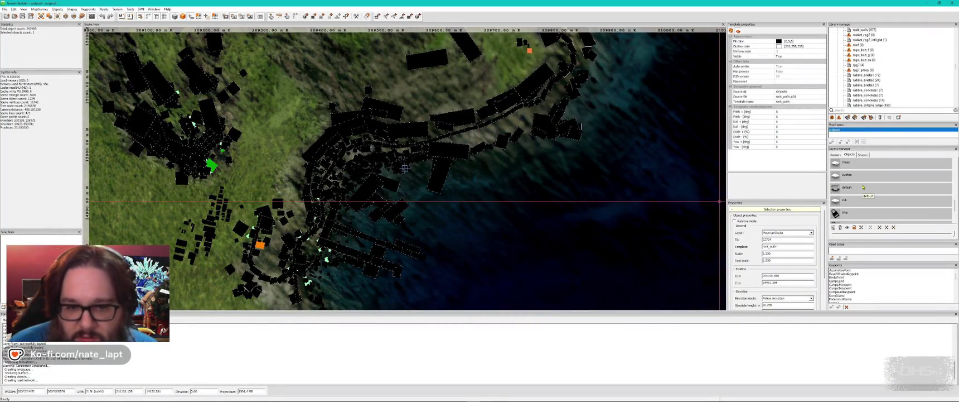
pyautogui.scroll(-1, 863, 188)
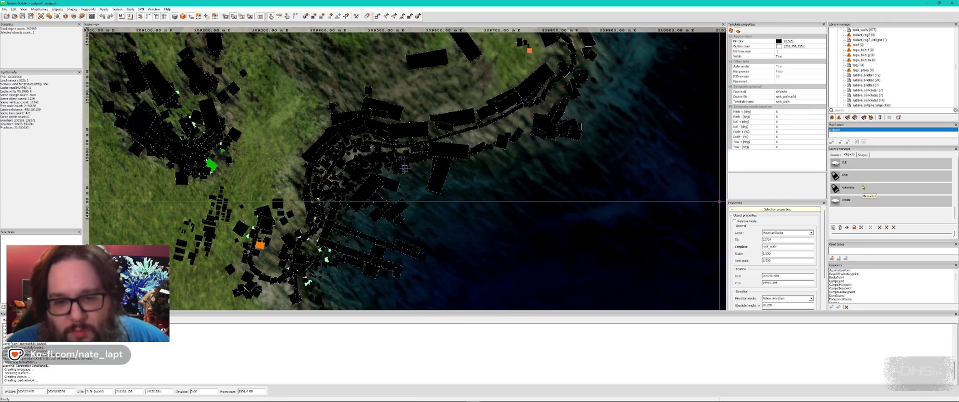
pyautogui.scroll(1, 863, 187)
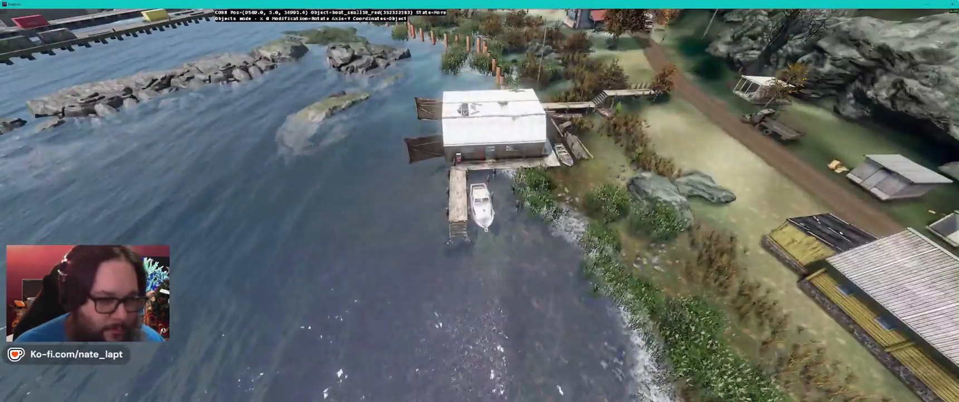
pyautogui.press('w')
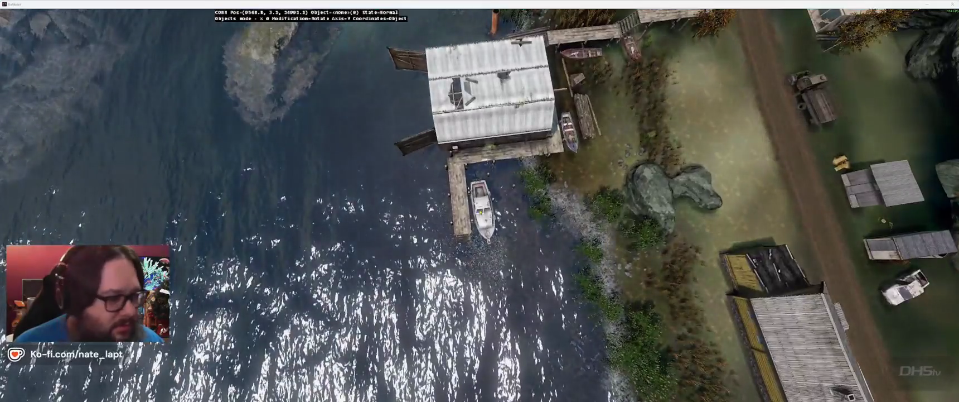
pyautogui.hotkey('alt', 'Tab')
# Step: On the map, check the boathouse footprint, then paste a stones_erosion2 rock and remove it again
pyautogui.scroll(10, 404, 175)
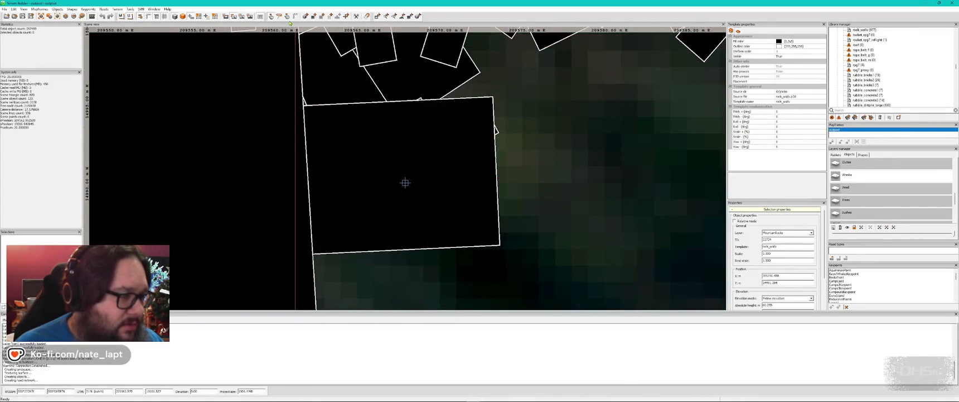
pyautogui.click(405, 182)
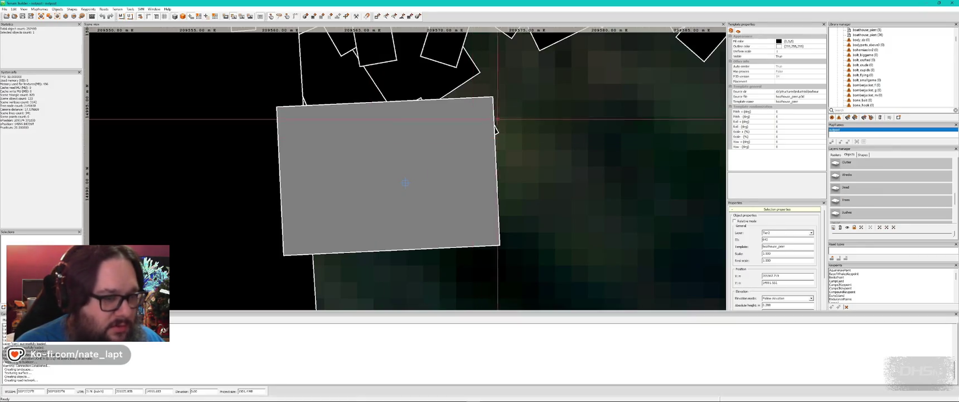
pyautogui.press('Escape')
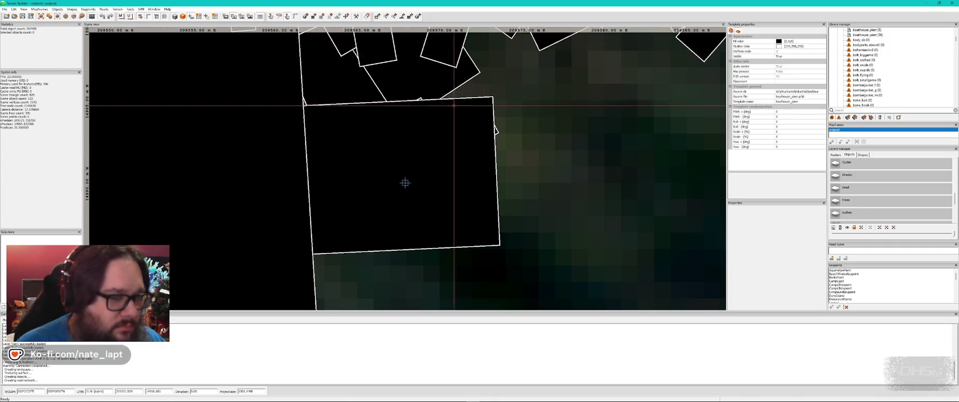
pyautogui.scroll(3, 403, 182)
pyautogui.hotkey('ctrl', 'v')
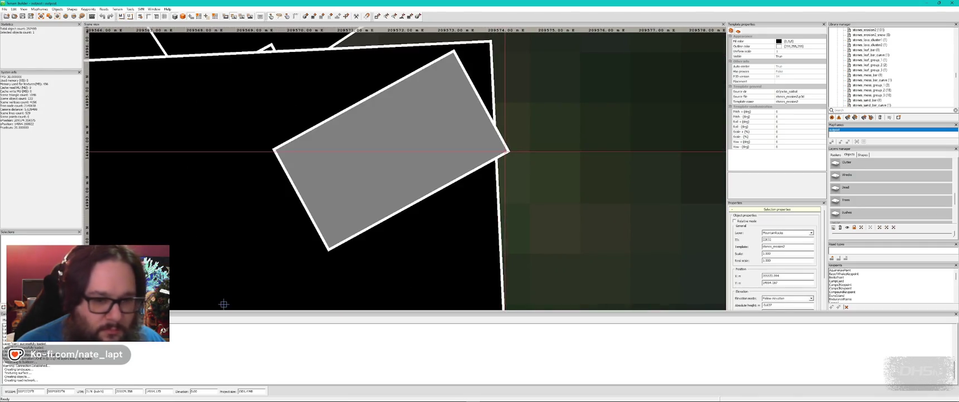
pyautogui.press('Delete')
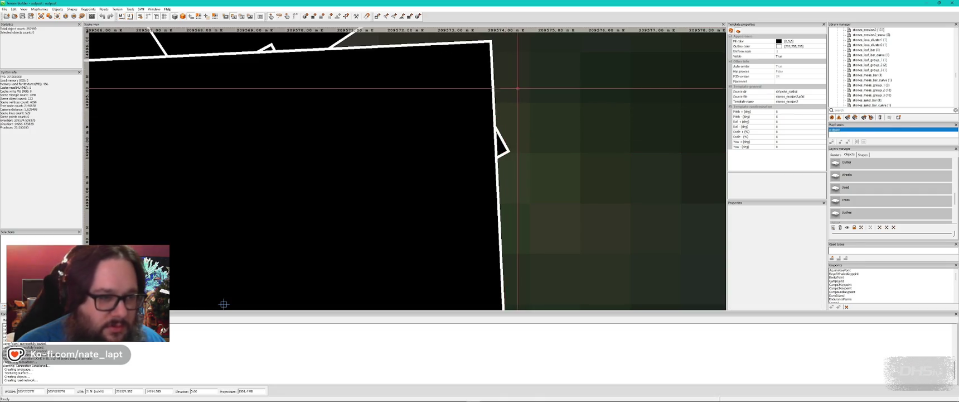
pyautogui.scroll(-2, 573, 170)
pyautogui.scroll(-2, 573, 170)
pyautogui.scroll(1, 539, 203)
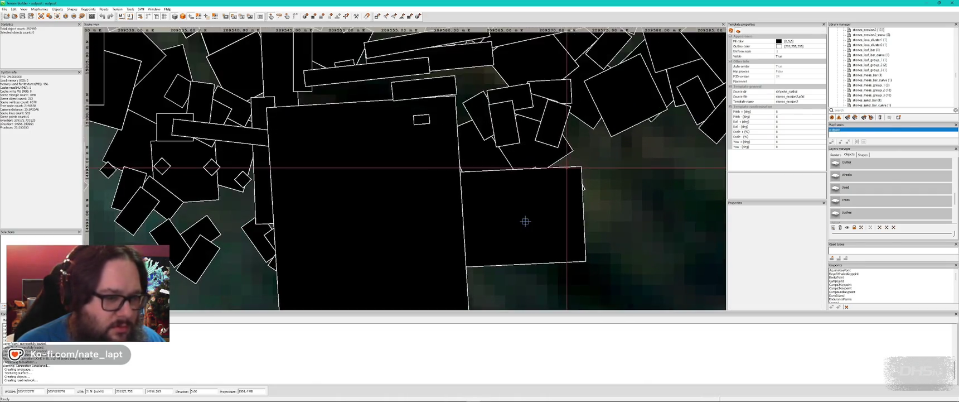
# Step: Check the harbour dock in Buldozer, then select the boat wreck and view it there
pyautogui.hotkey('alt', 'Tab')
pyautogui.scroll(2, 479, 209)
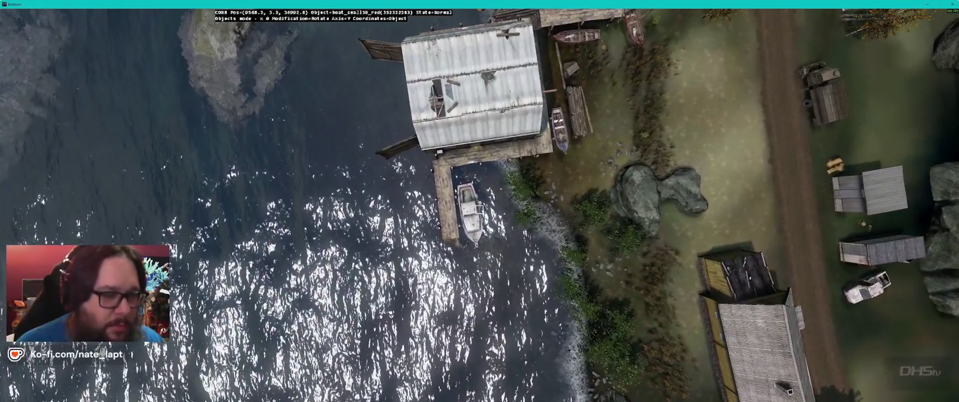
pyautogui.press('w')
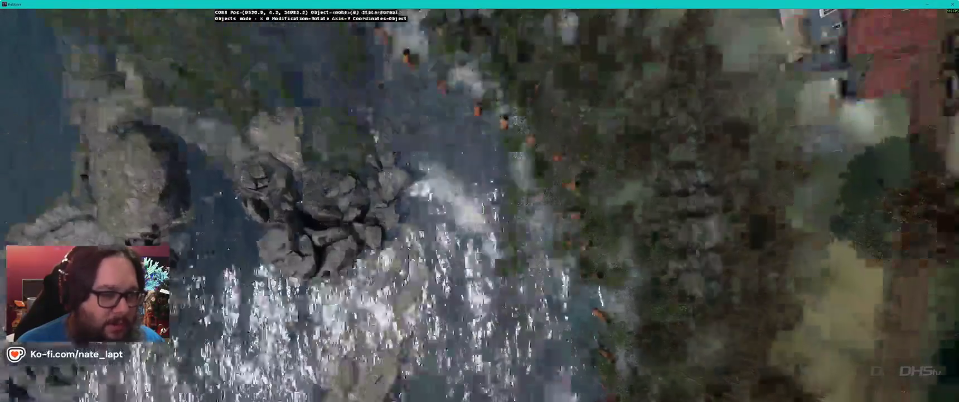
pyautogui.hotkey('alt', 'Tab')
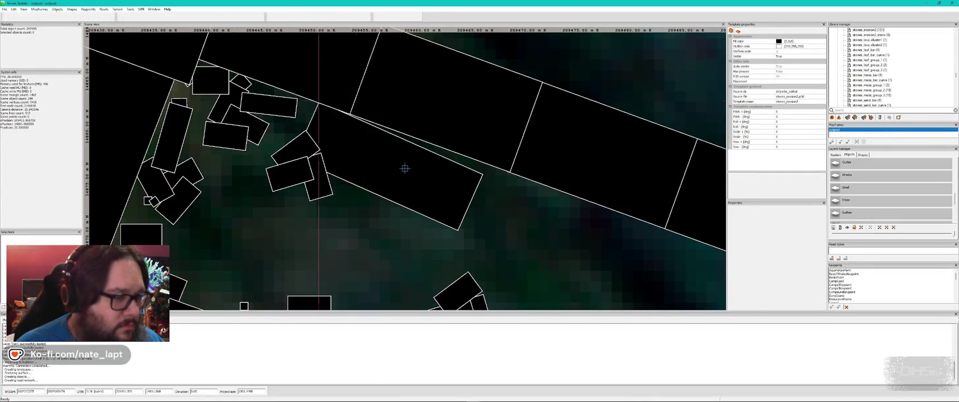
pyautogui.click(405, 168)
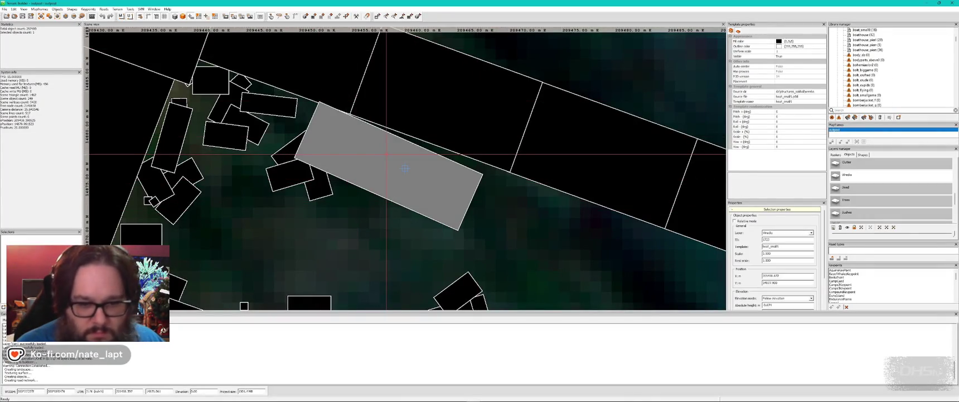
pyautogui.hotkey('alt', 'Tab')
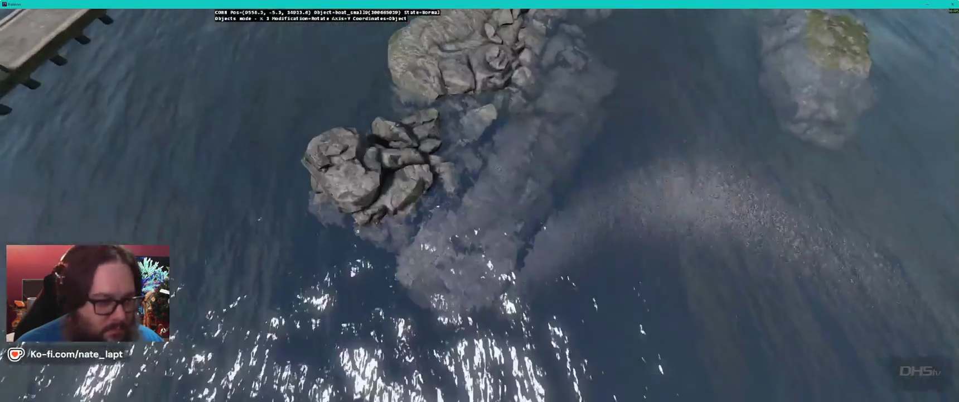
# Step: Slide the boat_small10 wreck against the rock cluster and save
pyautogui.scroll(2, 522, 180)
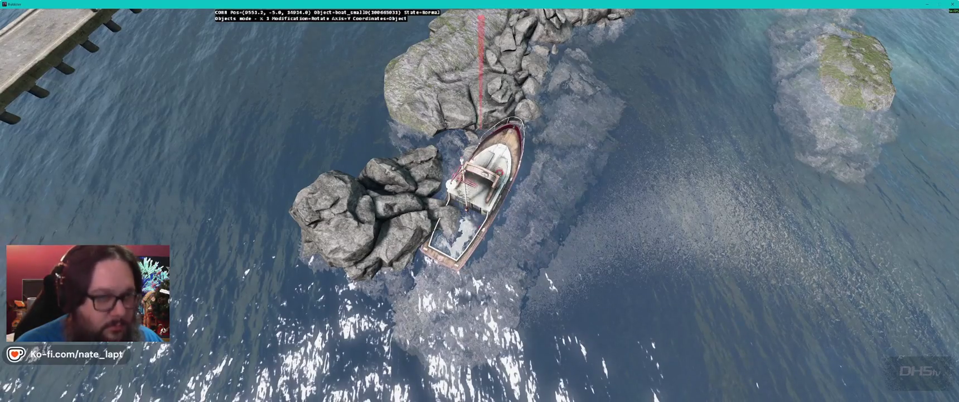
pyautogui.scroll(1, 479, 201)
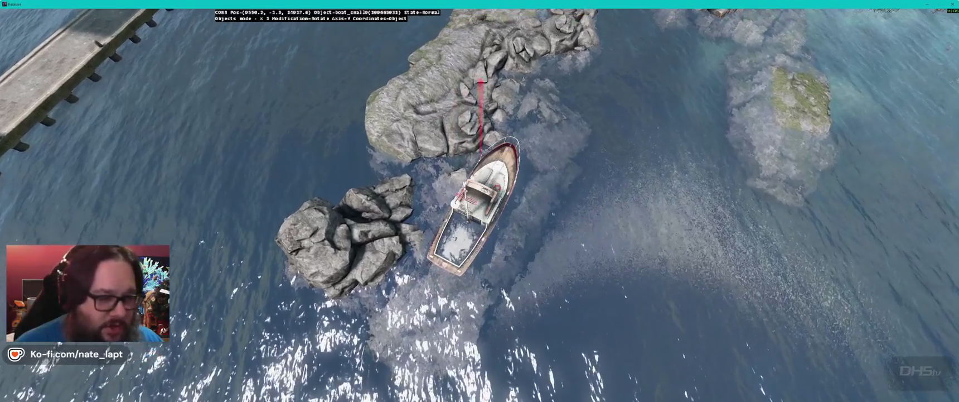
pyautogui.moveTo(477, 204); pyautogui.dragTo(511, 201)
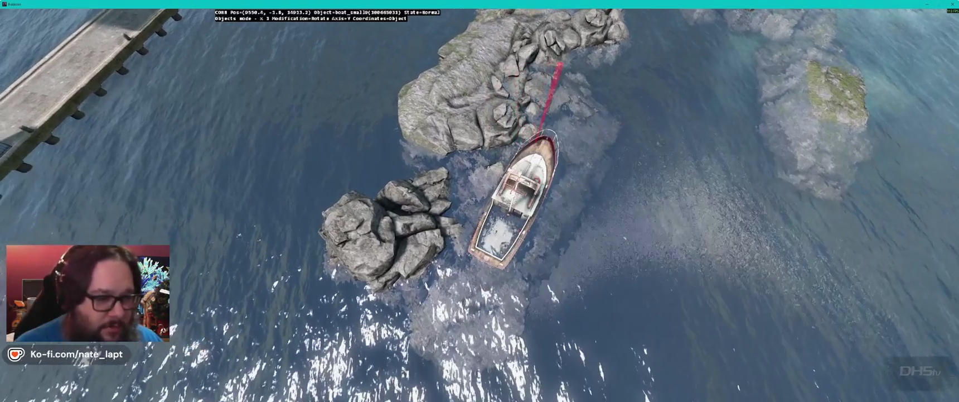
pyautogui.scroll(5, 479, 201)
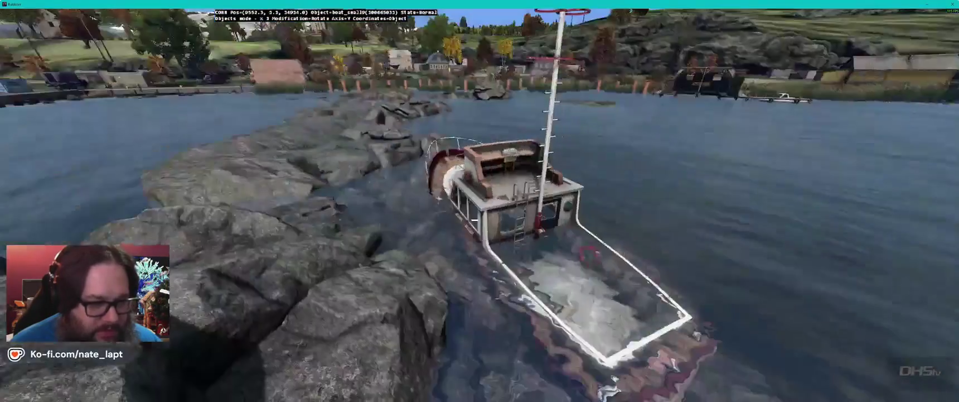
pyautogui.hotkey('alt', 'Tab')
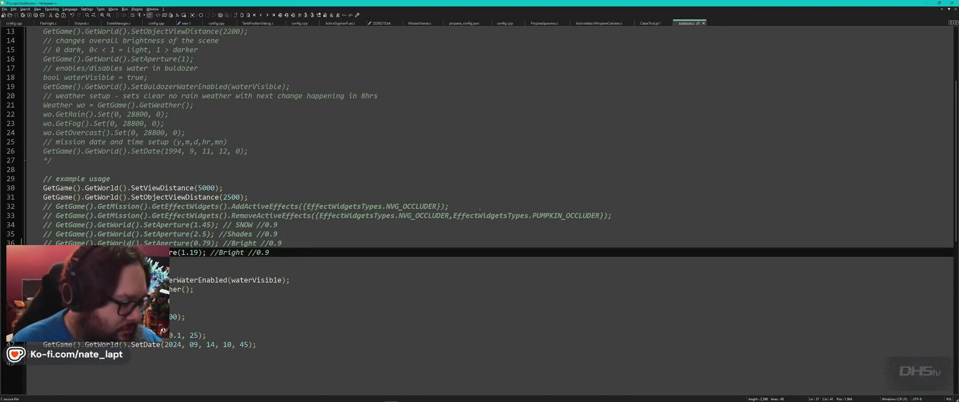
pyautogui.hotkey('ctrl', 's')
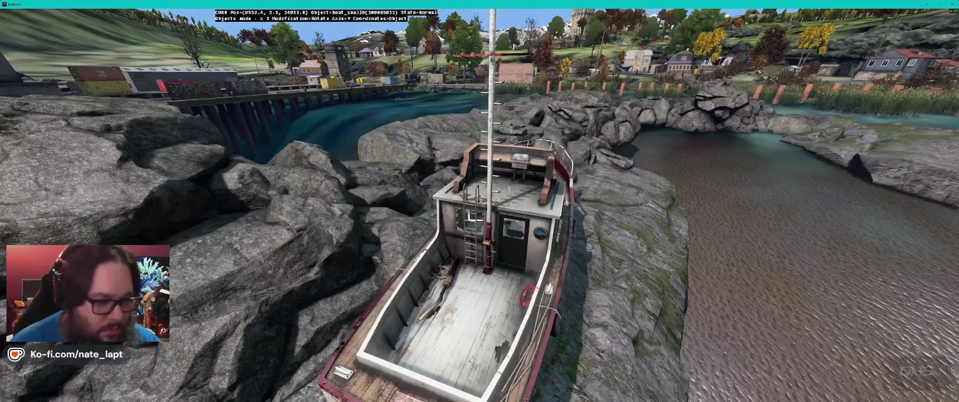
# Step: Inspect the wedged boat's deck, cabin and hull side up close
pyautogui.press('w')
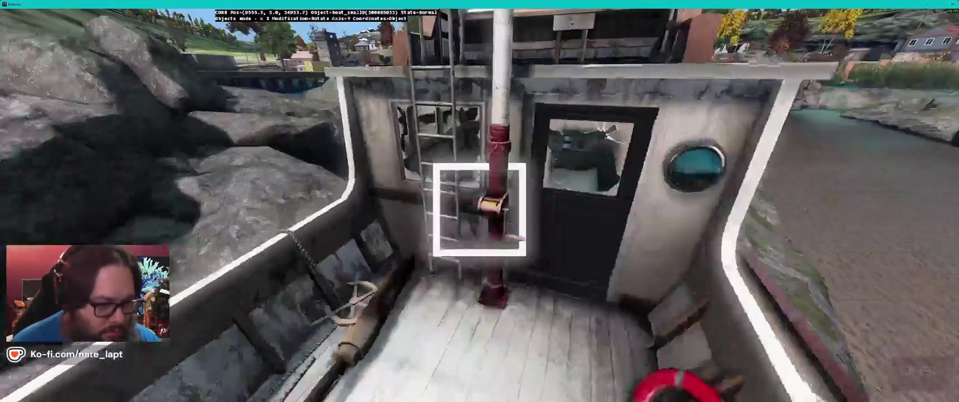
pyautogui.press('s')
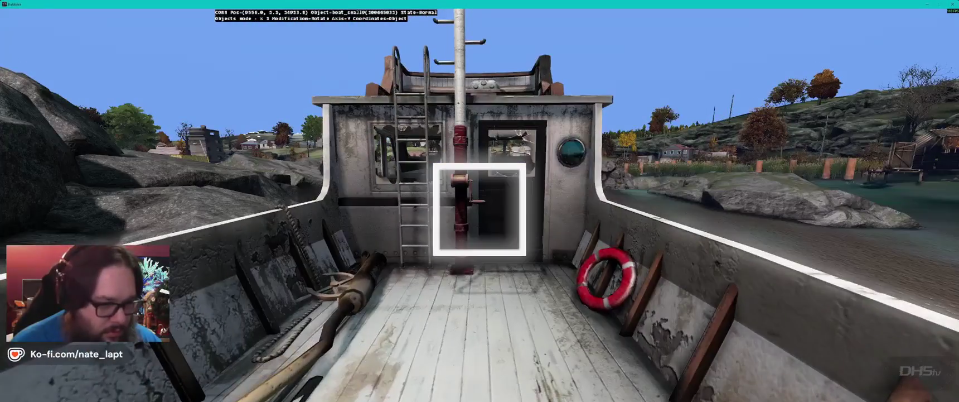
pyautogui.press('s')
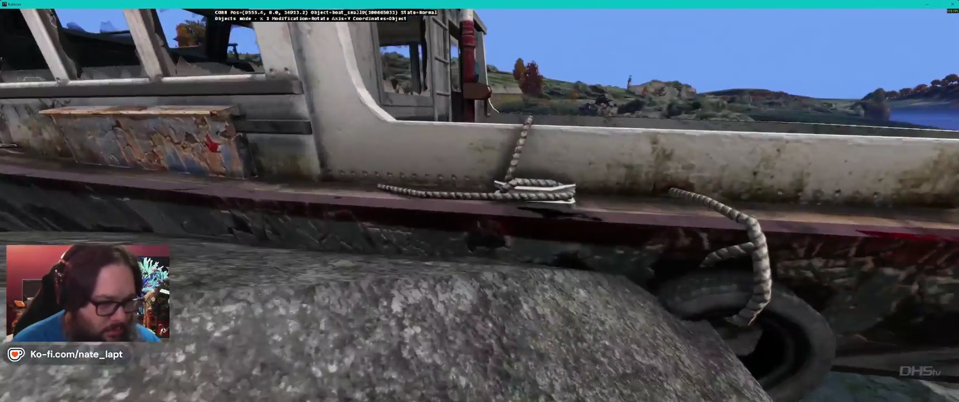
pyautogui.press('w')
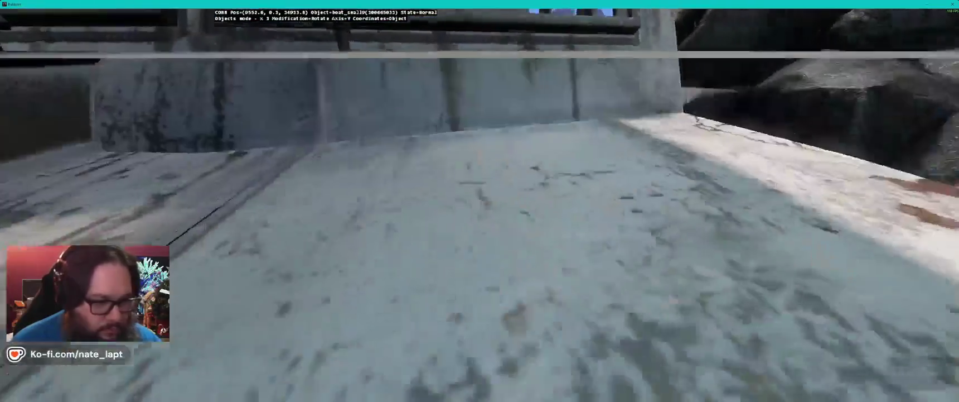
pyautogui.press('s')
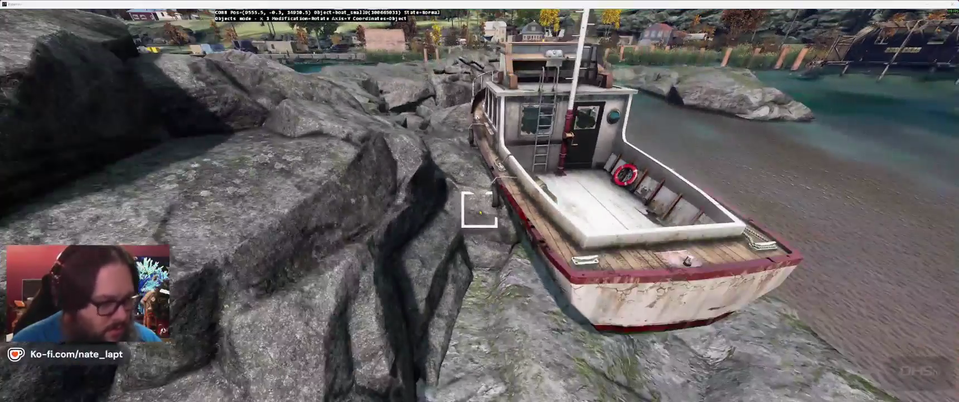
pyautogui.hotkey('alt', 'Tab')
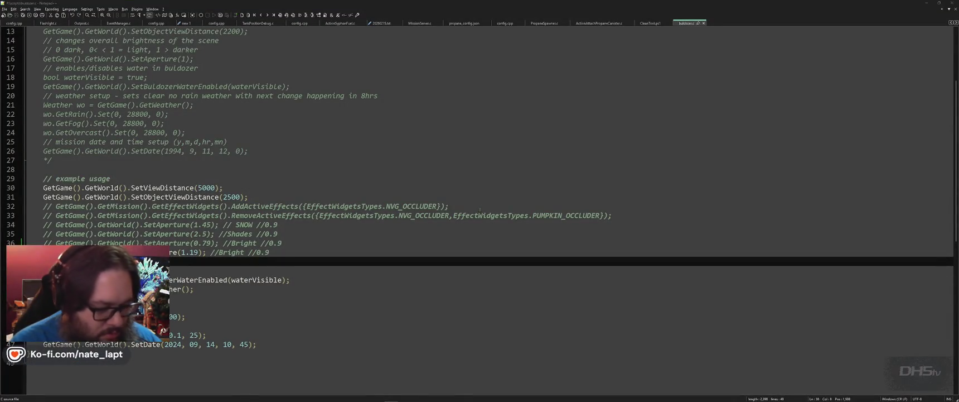
# Step: Leave the Notepad++ init script and bring the Buldozer boat view back
pyautogui.hotkey('alt', 'Tab')
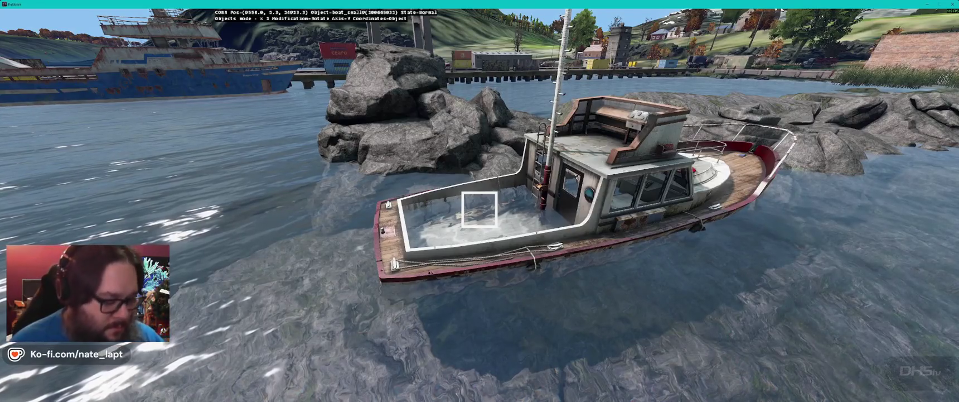
# Step: Zoom out on the map, check the boat in Buldozer, then zoom back onto the orange object
pyautogui.hotkey('alt', 'Tab')
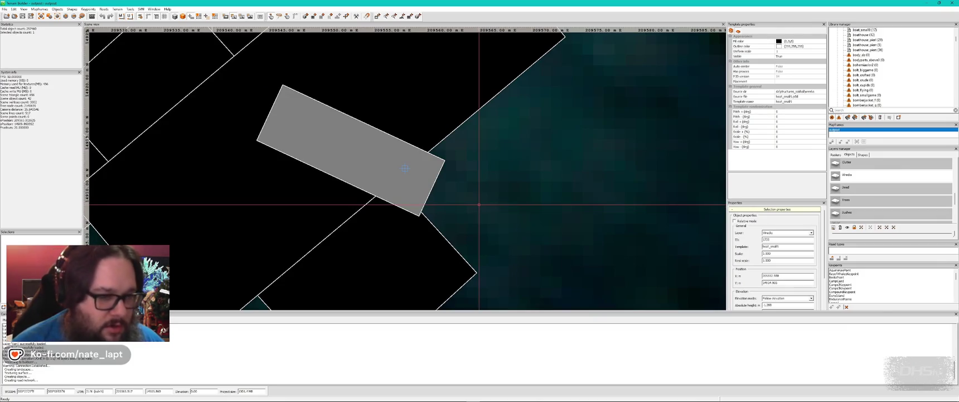
pyautogui.scroll(-3, 479, 205)
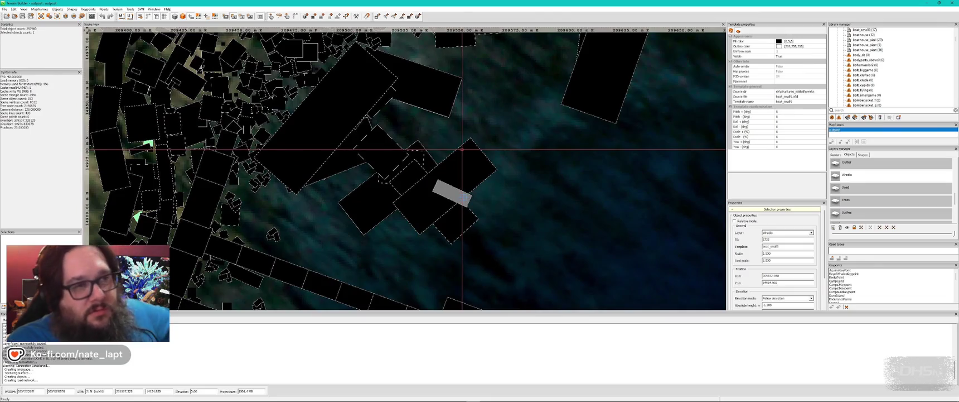
pyautogui.scroll(-3, 462, 150)
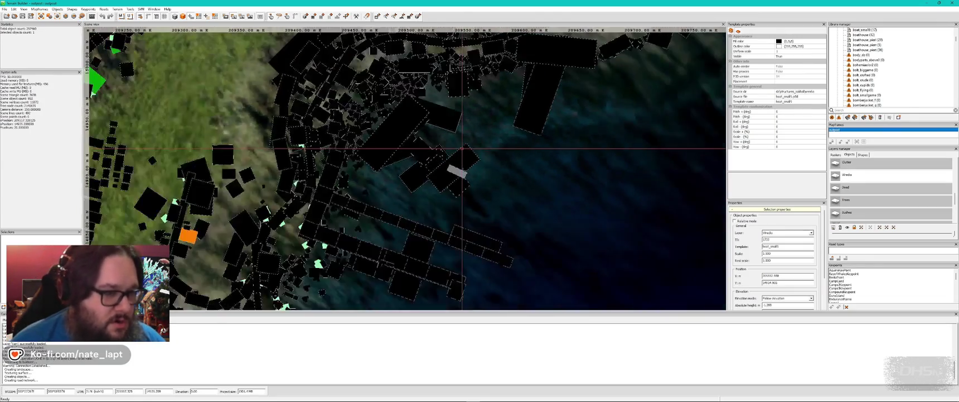
pyautogui.hotkey('alt', 'Tab')
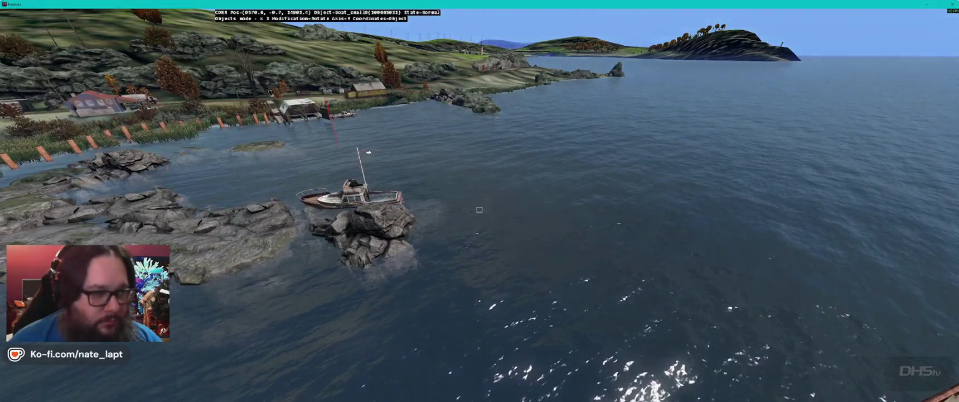
pyautogui.hotkey('alt', 'Tab')
pyautogui.scroll(5, 405, 168)
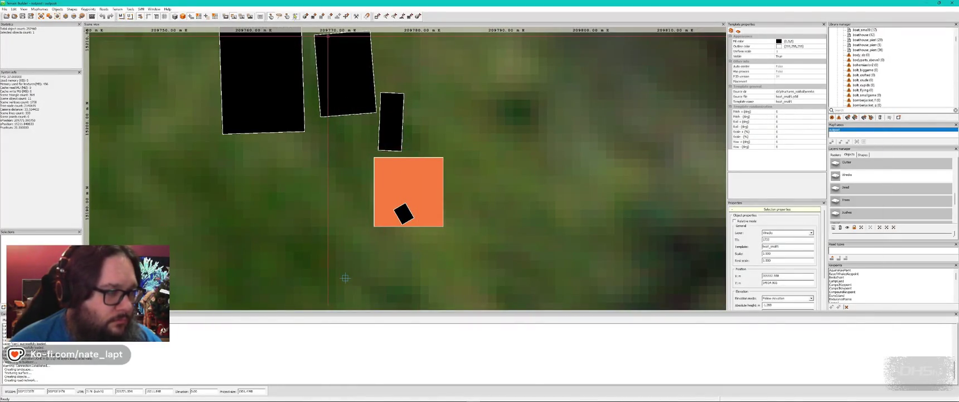
# Step: Select the orange square object and fly the preview camera over the hill toward the harbour
pyautogui.click(419, 192)
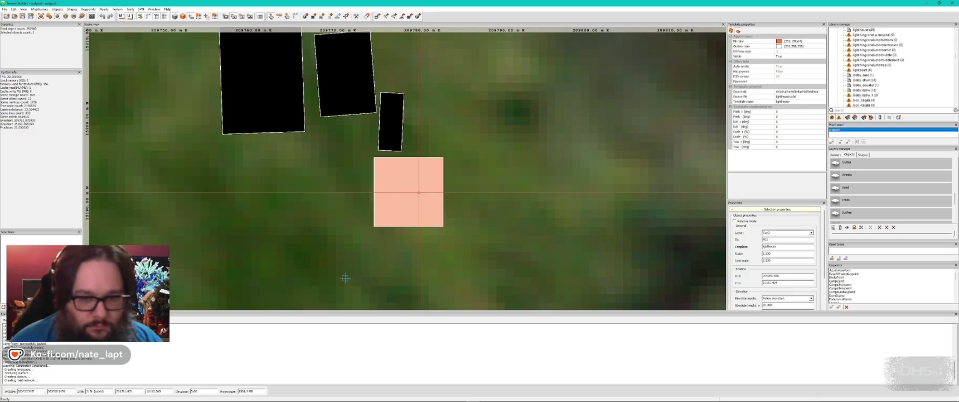
pyautogui.scroll(-5, 410, 205)
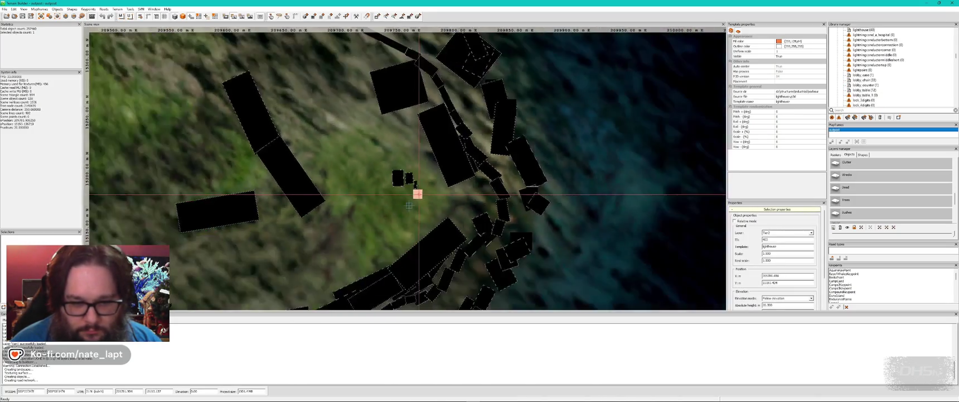
pyautogui.scroll(-8, 410, 206)
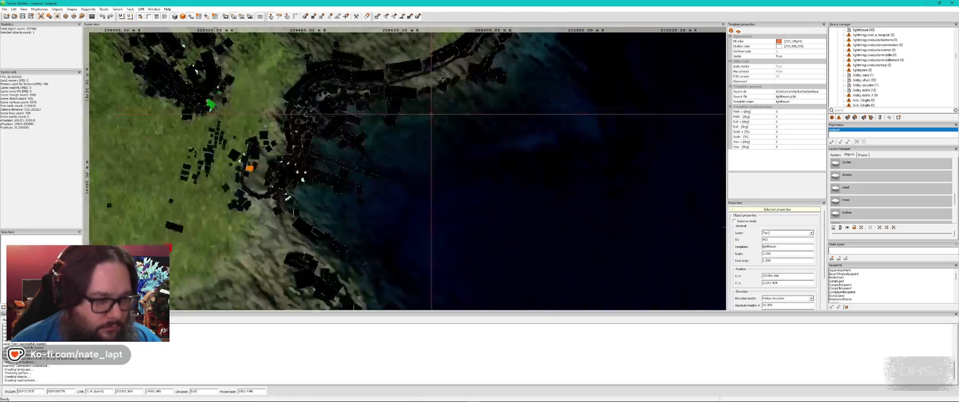
pyautogui.hotkey('alt', 'Tab')
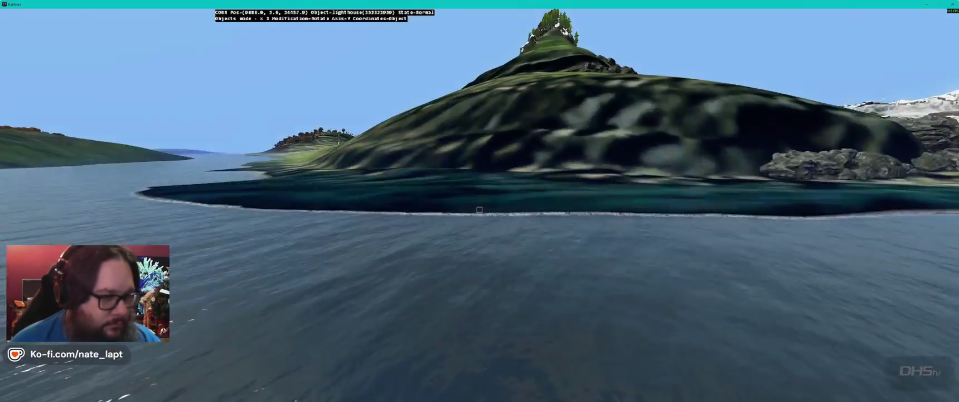
pyautogui.press('Up')
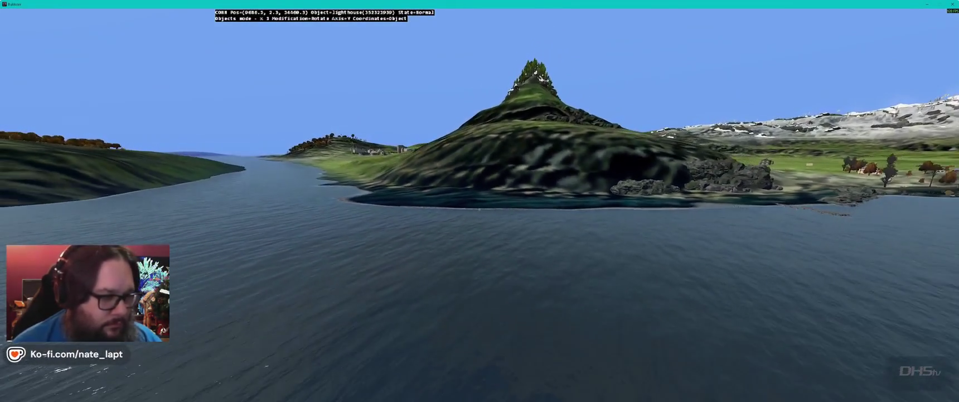
pyautogui.press('Up')
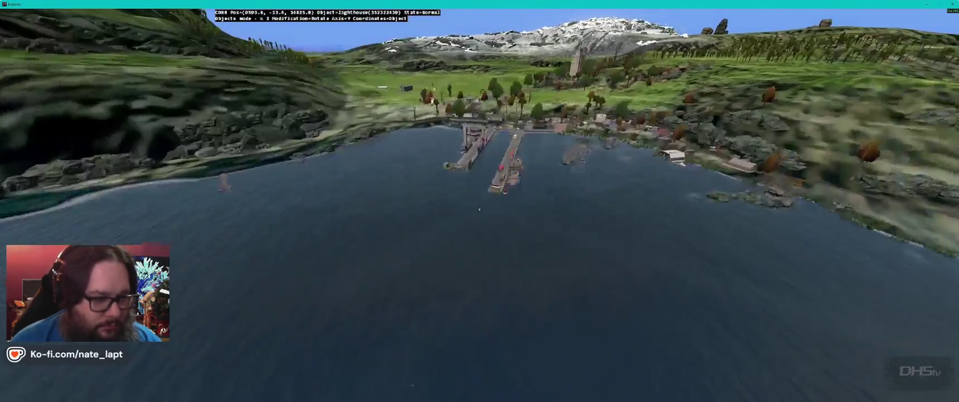
pyautogui.press('Up')
pyautogui.press('Up')
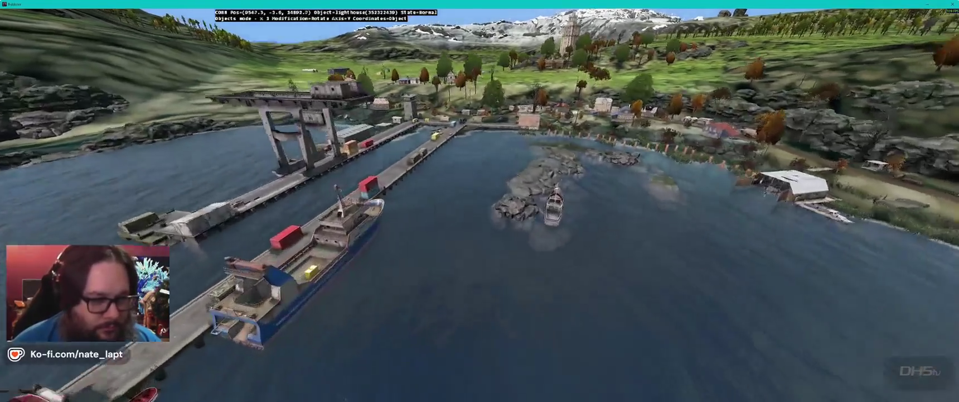
# Step: Place a lighthouse in the harbour water near the boat and look it over
pyautogui.press('Up')
pyautogui.press('Insert')
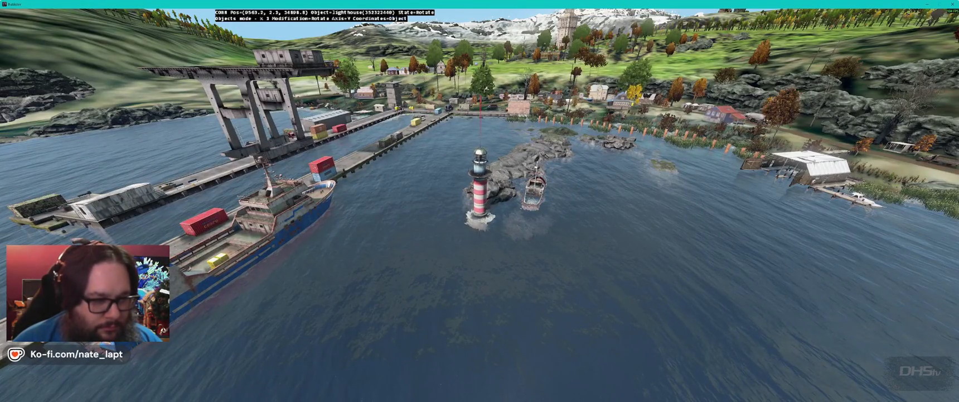
pyautogui.press('Up')
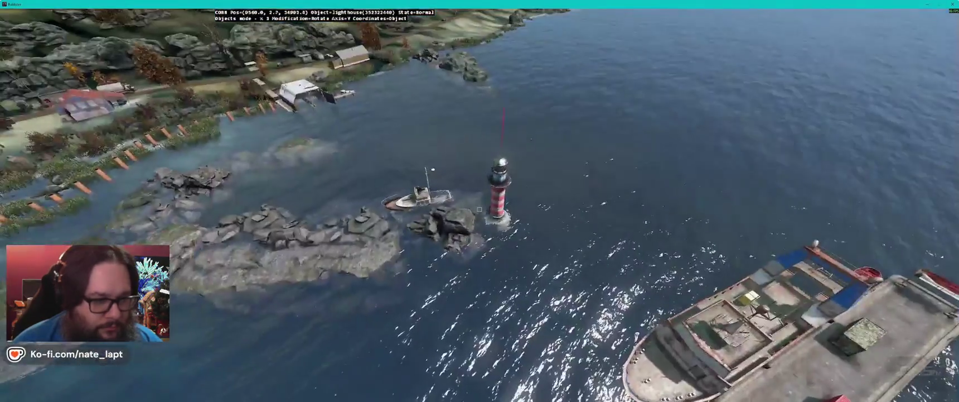
pyautogui.press('Up')
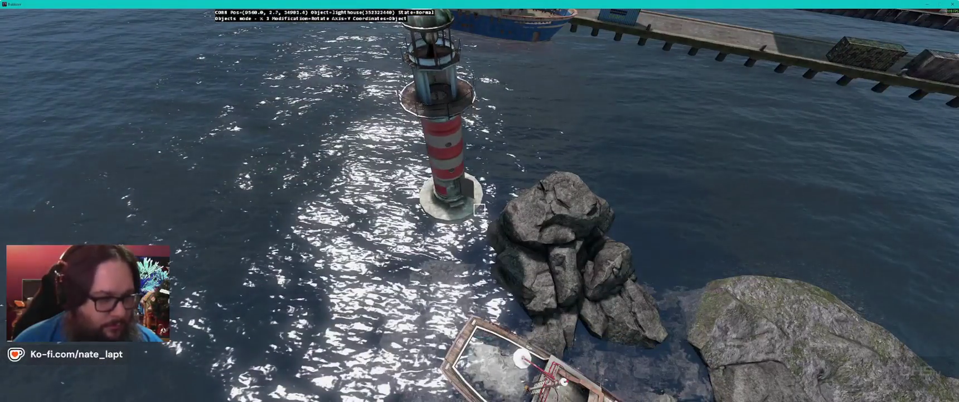
pyautogui.hotkey('alt', 'Tab')
pyautogui.scroll(1, 870, 190)
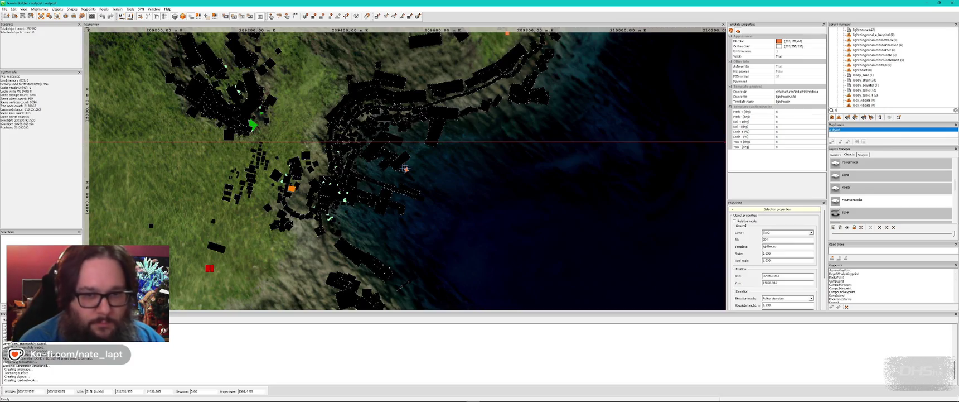
# Step: Filter the library for 'monolith', then tilt the rock islet on X and lower it
pyautogui.write('onolith')
pyautogui.scroll(-3, 899, 78)
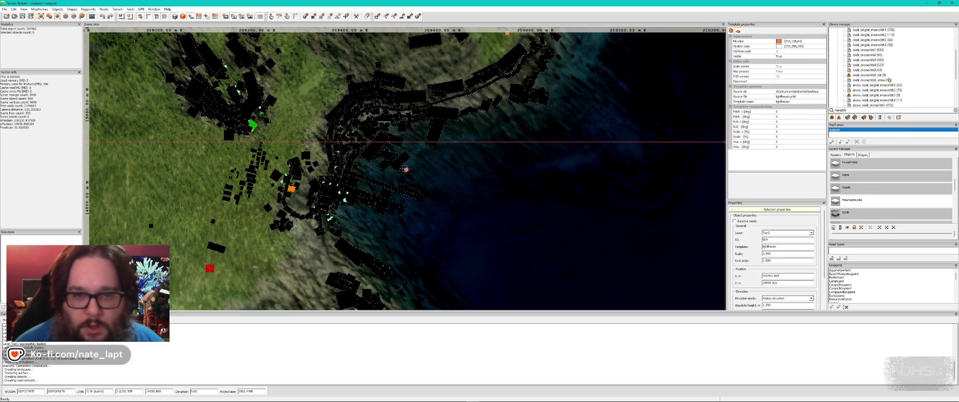
pyautogui.hotkey('alt', 'Tab')
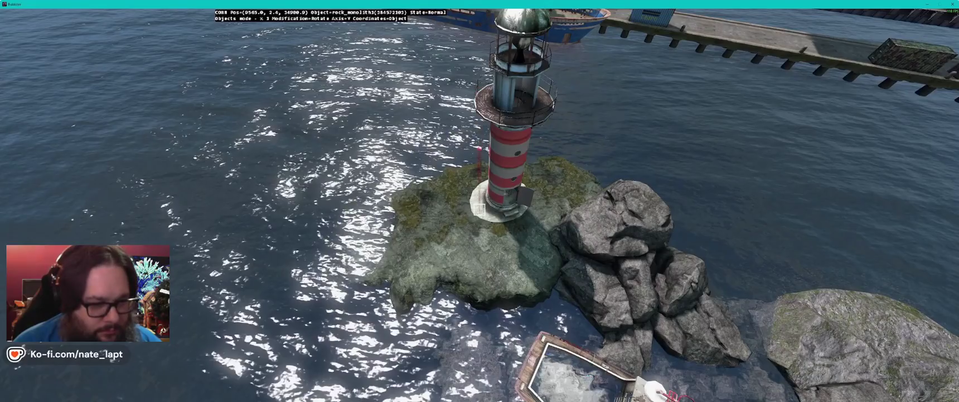
pyautogui.press('Down')
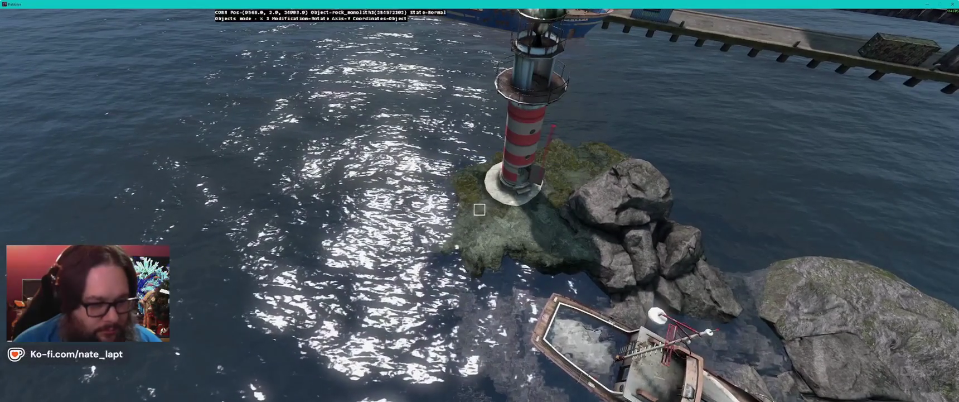
pyautogui.press('x')
pyautogui.moveTo(479, 209); pyautogui.dragTo(480, 209)
pyautogui.press('e')
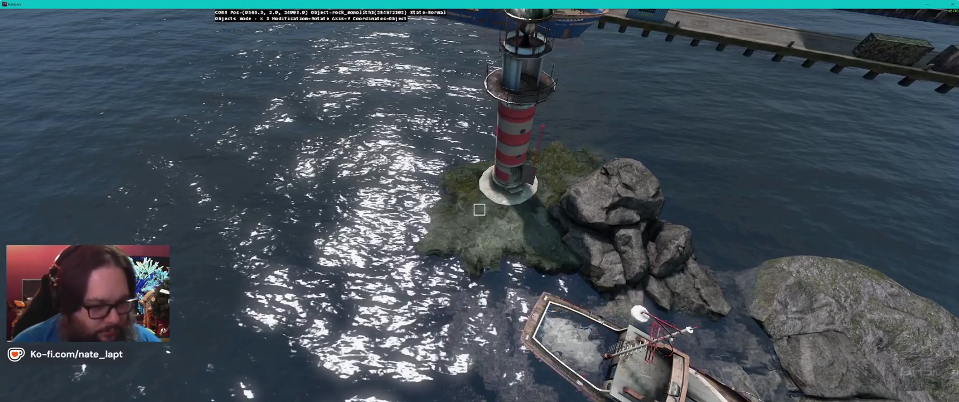
# Step: Orbit the lighthouse islet from several sides, fine-tuning its rotation and height
pyautogui.press('a')
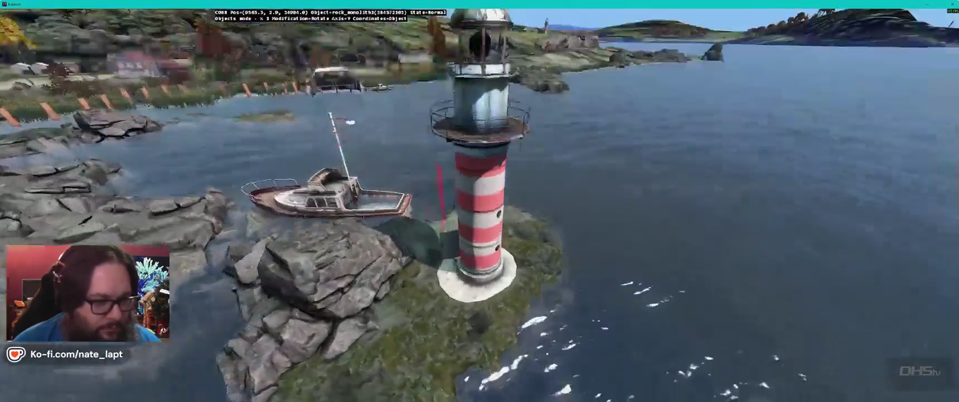
pyautogui.press('s')
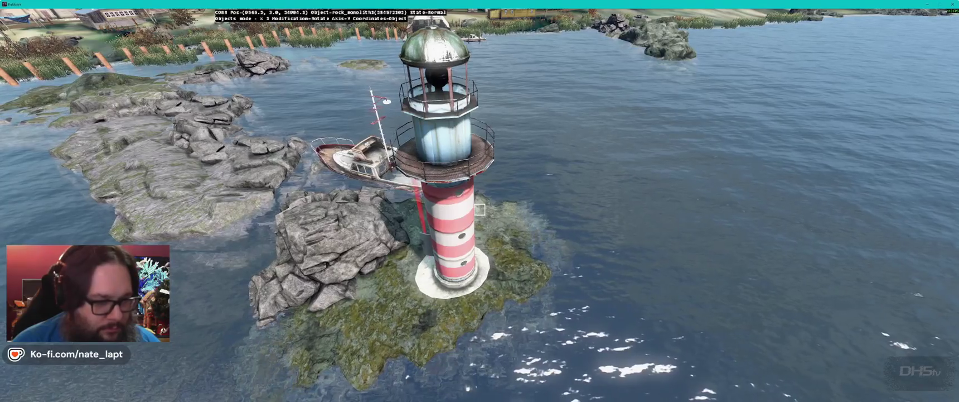
pyautogui.press('s')
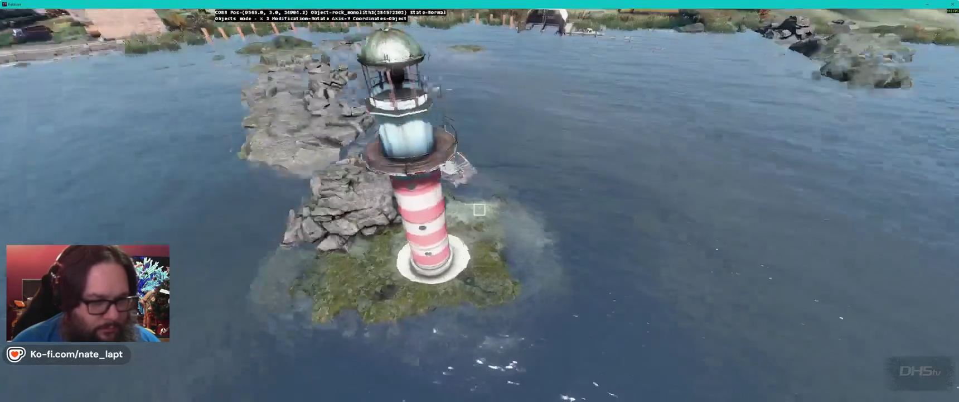
pyautogui.press('a')
pyautogui.press('w')
pyautogui.press('a')
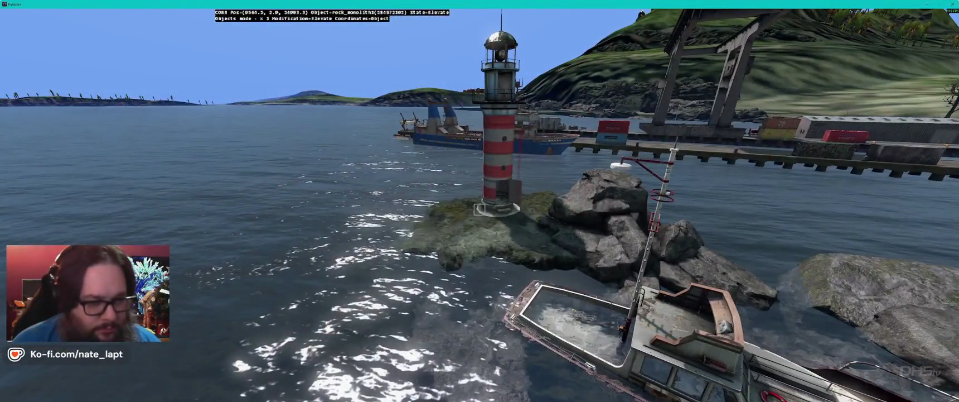
pyautogui.press('a')
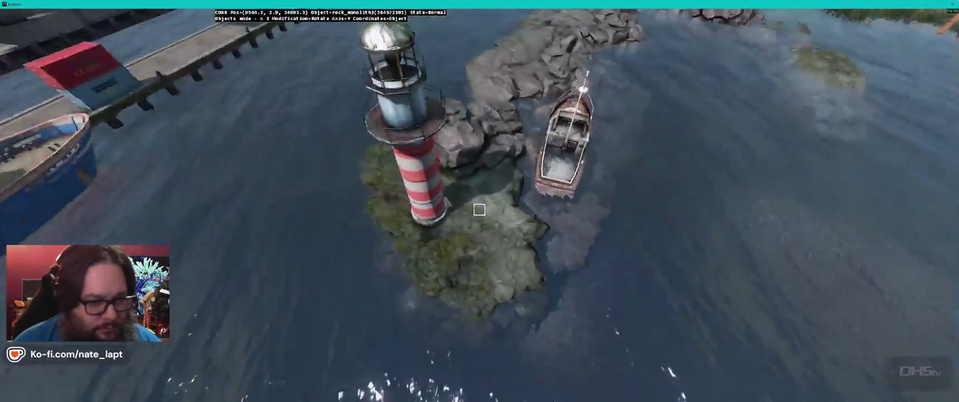
pyautogui.press('w')
pyautogui.press('s')
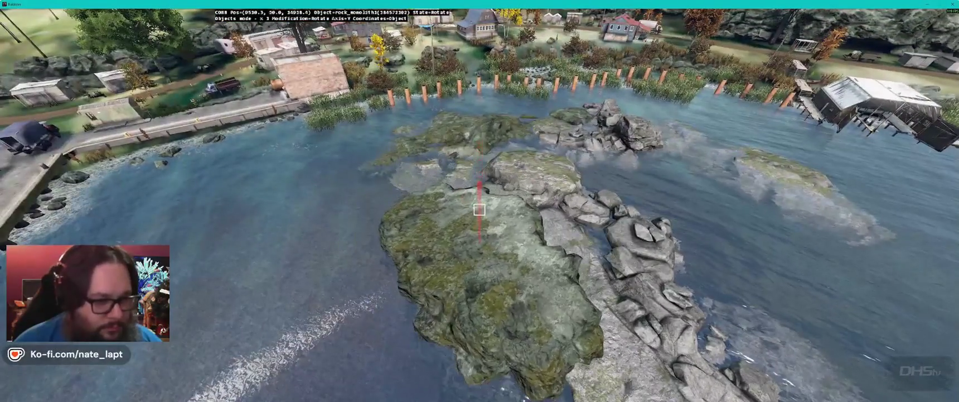
# Step: Rotate the first cove rock on its Z and Y axes and sink it lower
pyautogui.press('z')
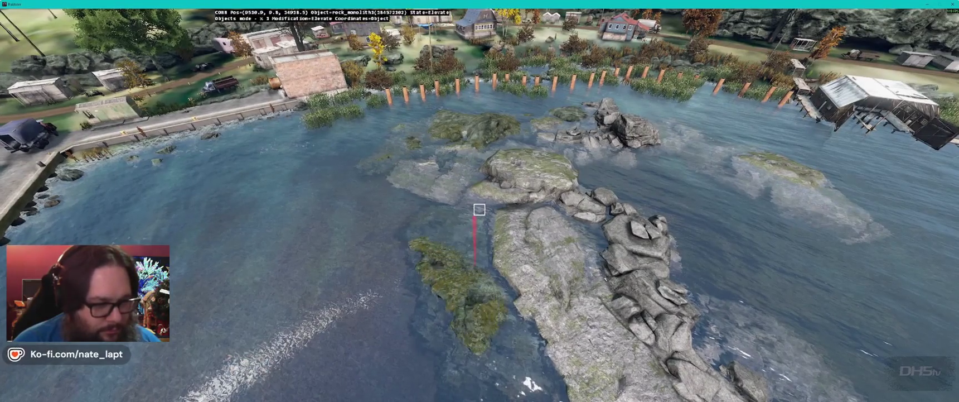
pyautogui.press('shift')
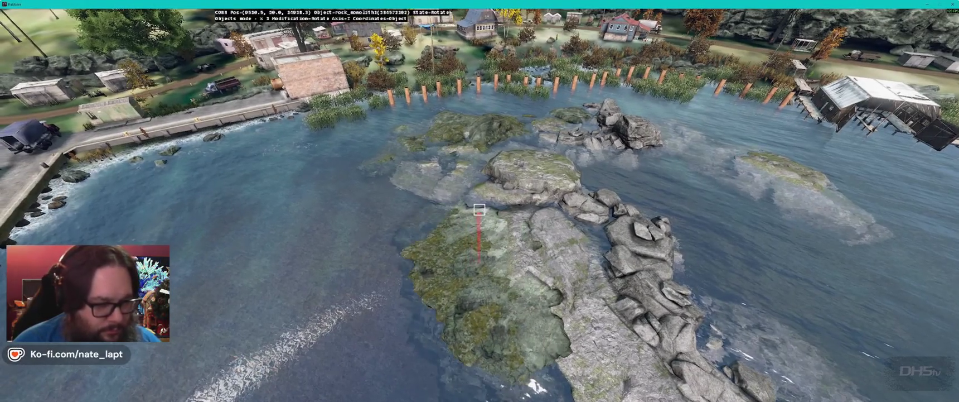
pyautogui.press('y')
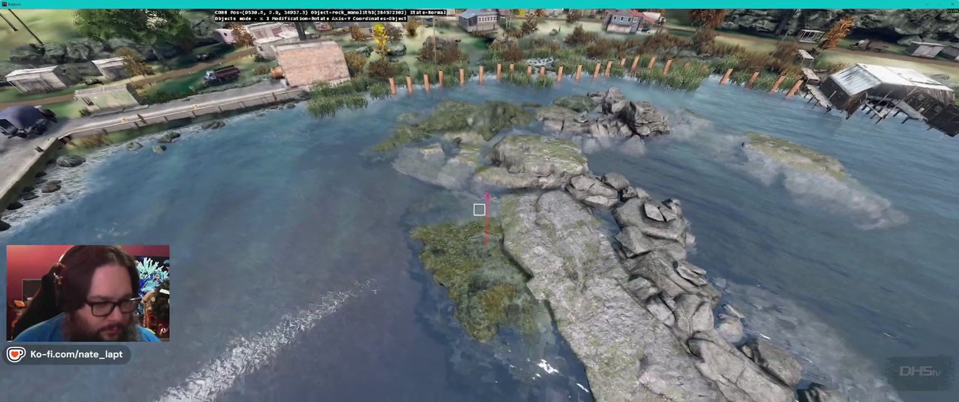
pyautogui.press('w')
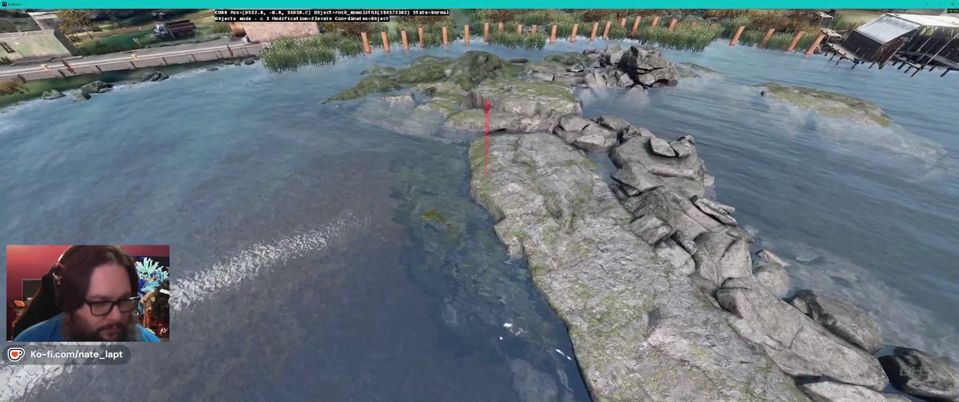
pyautogui.press('s')
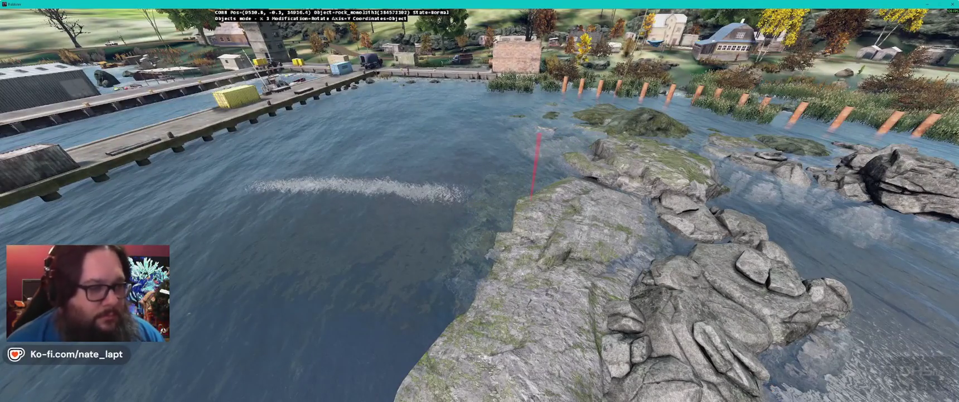
# Step: Reposition and turn the other cove monolith and the right-hand rock group
pyautogui.press('w')
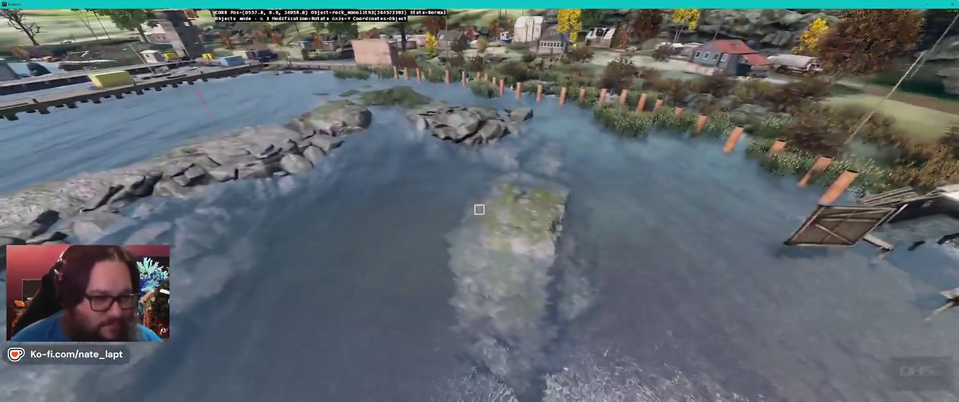
pyautogui.press('w')
pyautogui.moveTo(479, 209); pyautogui.dragTo(479, 209)
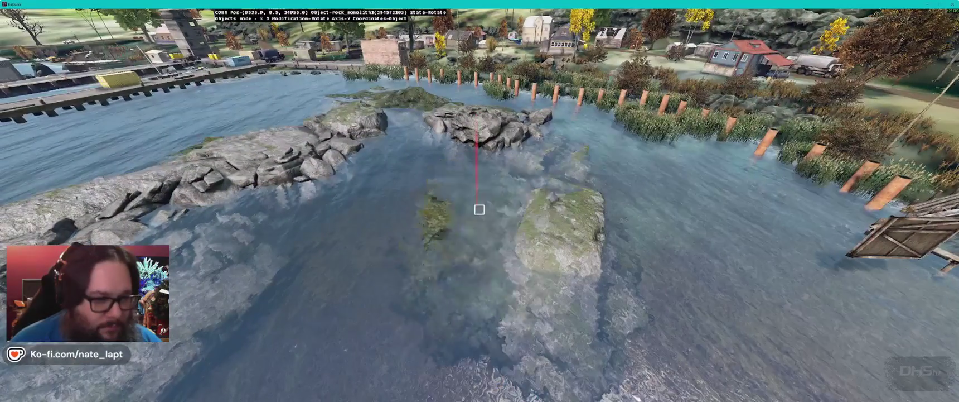
pyautogui.press('w')
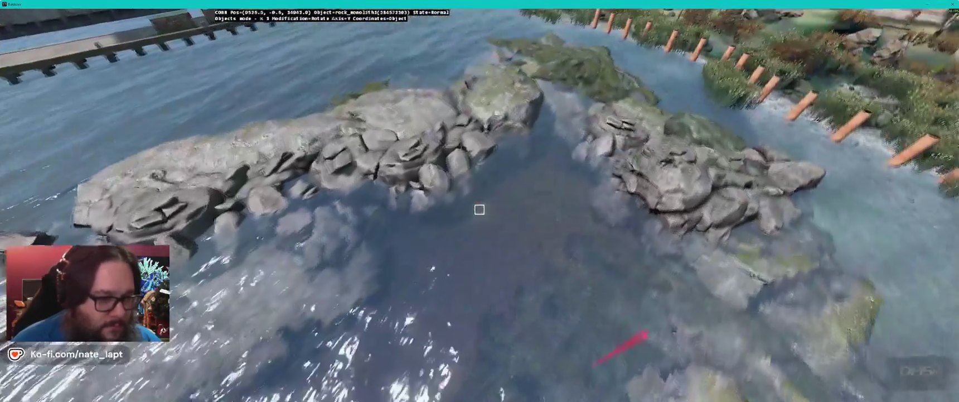
pyautogui.moveTo(479, 209); pyautogui.dragTo(479, 209)
pyautogui.press('z')
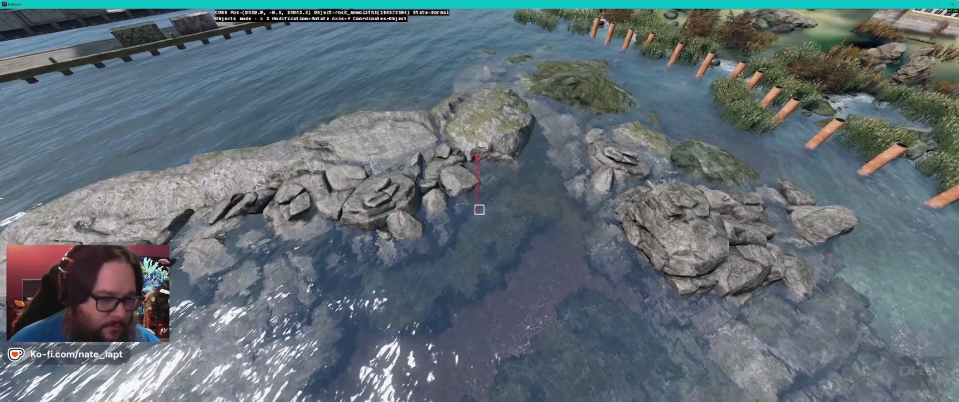
pyautogui.press('w')
pyautogui.press('s')
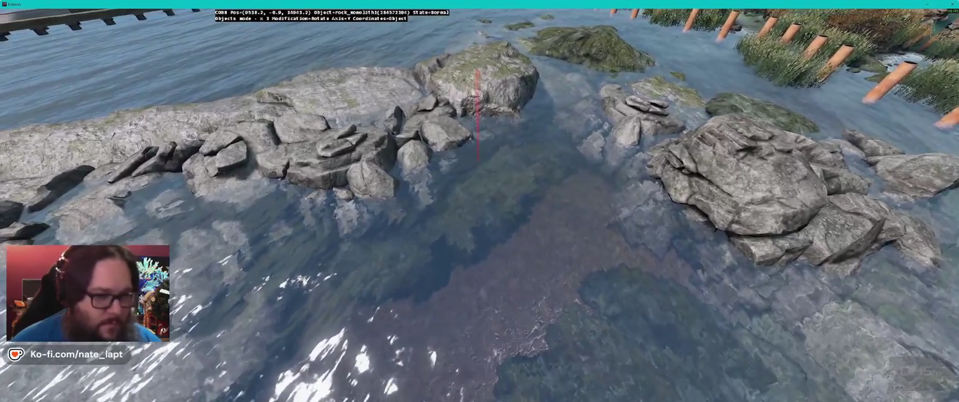
# Step: Rotate the mossy rock patch by the cliffs on Z and X and sink it underwater
pyautogui.press('w')
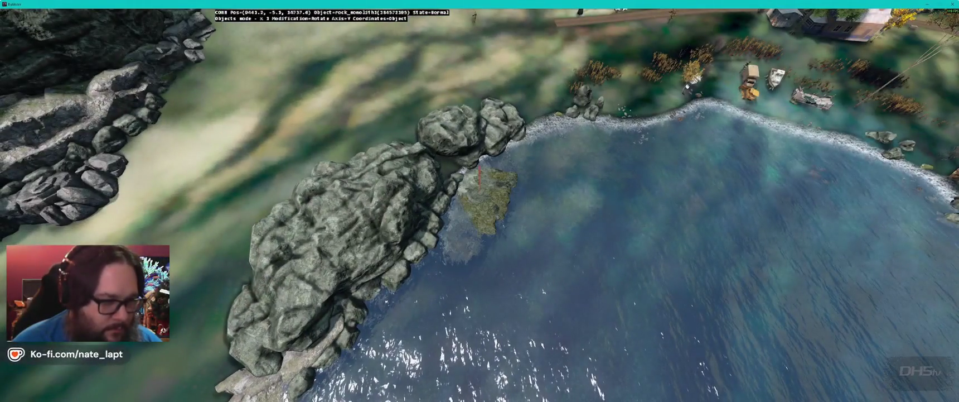
pyautogui.press('z')
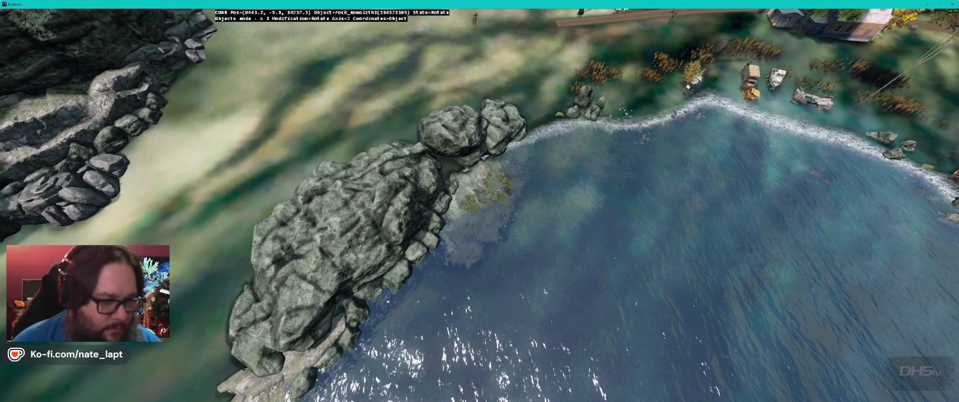
pyautogui.press('x')
pyautogui.moveTo(485, 178); pyautogui.dragTo(486, 174)
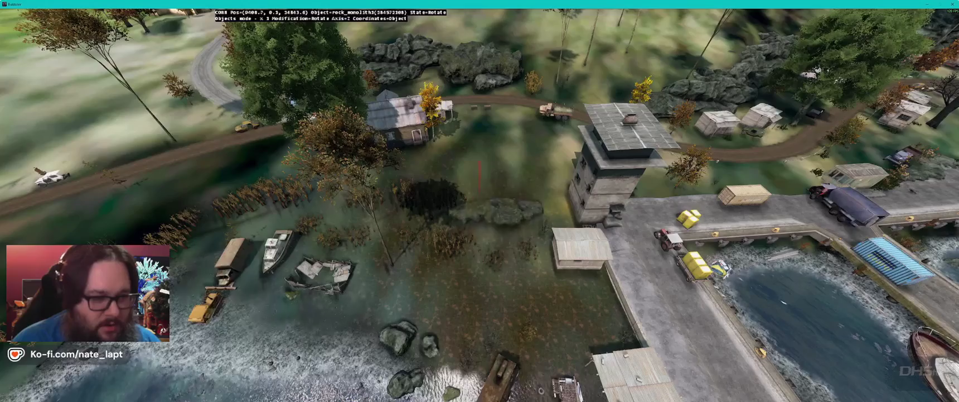
# Step: Fly along the shore to the flat mossy slab by the grey boulders and rotate it on Y
pyautogui.press('a')
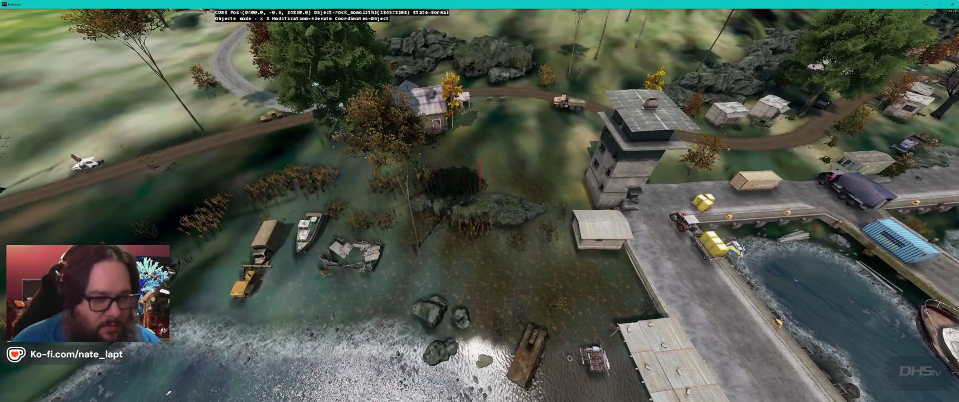
pyautogui.press('w')
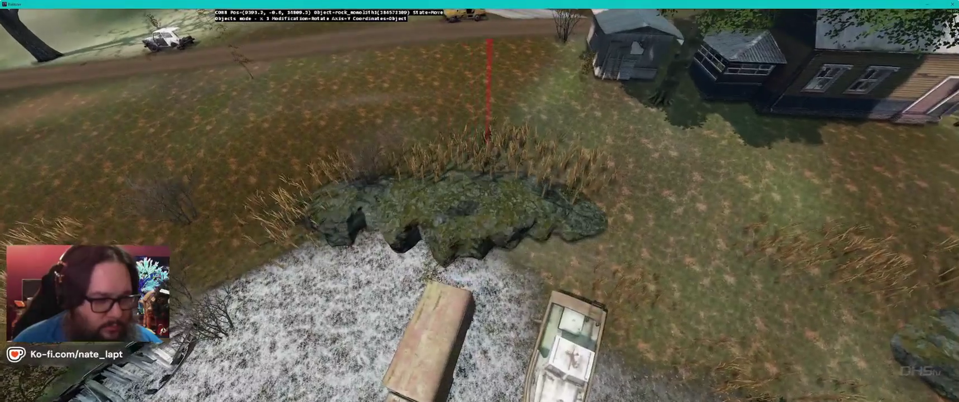
pyautogui.press('a')
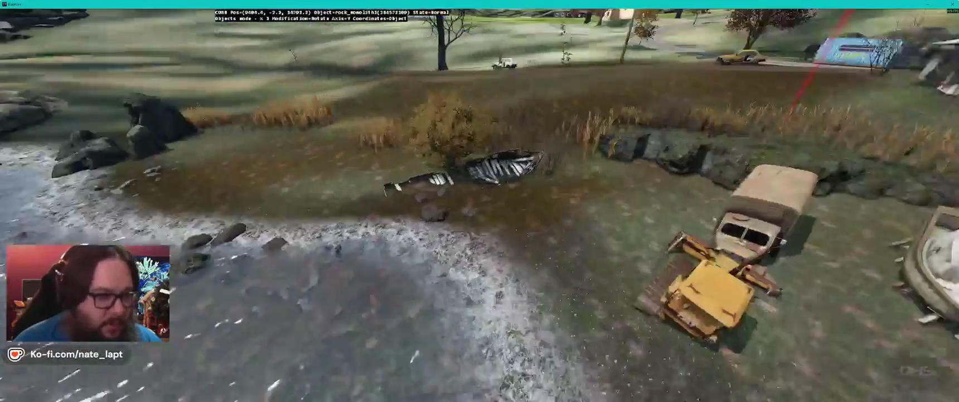
pyautogui.press('a')
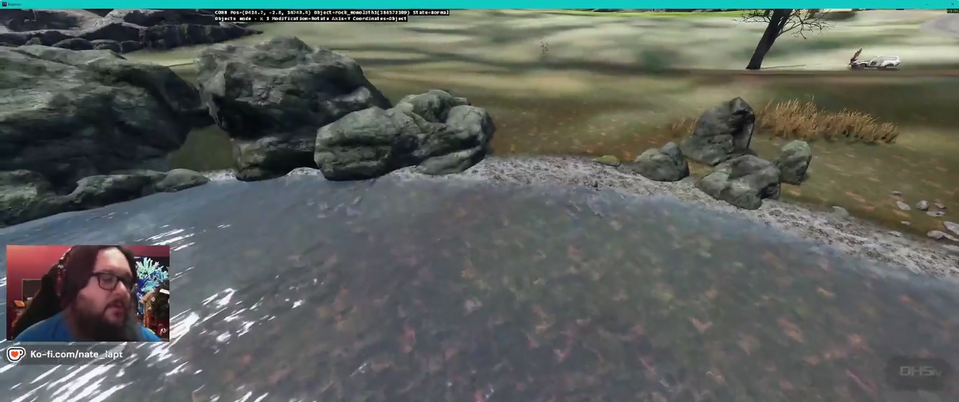
pyautogui.press('d')
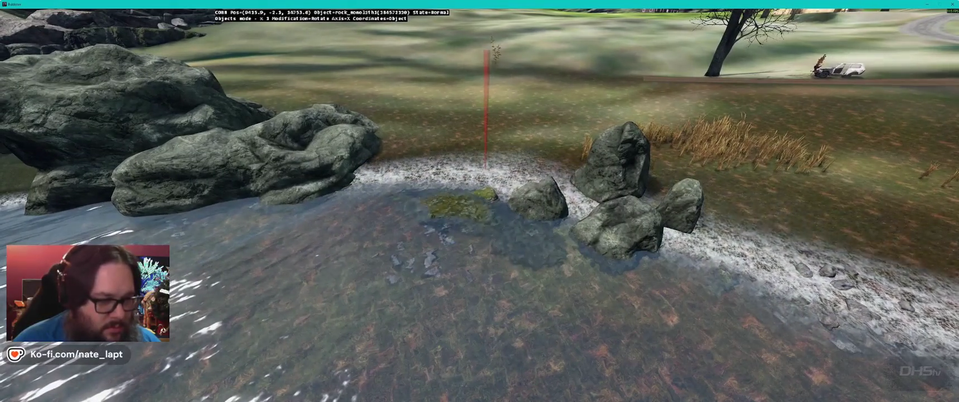
pyautogui.press('s')
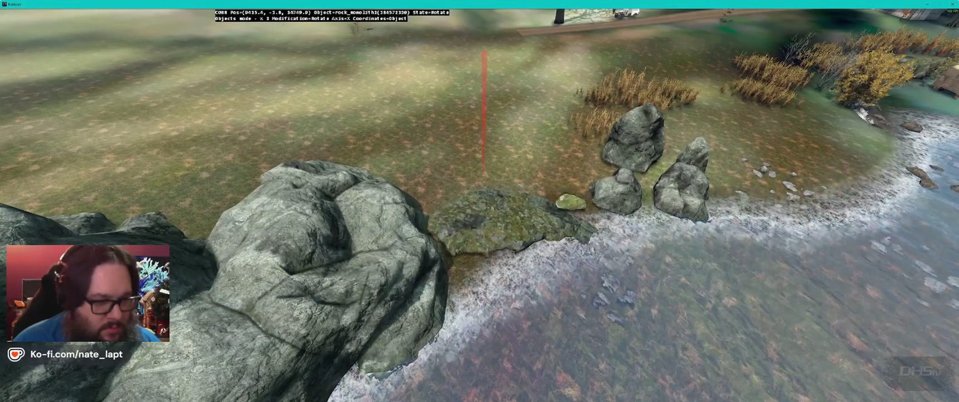
pyautogui.press('y')
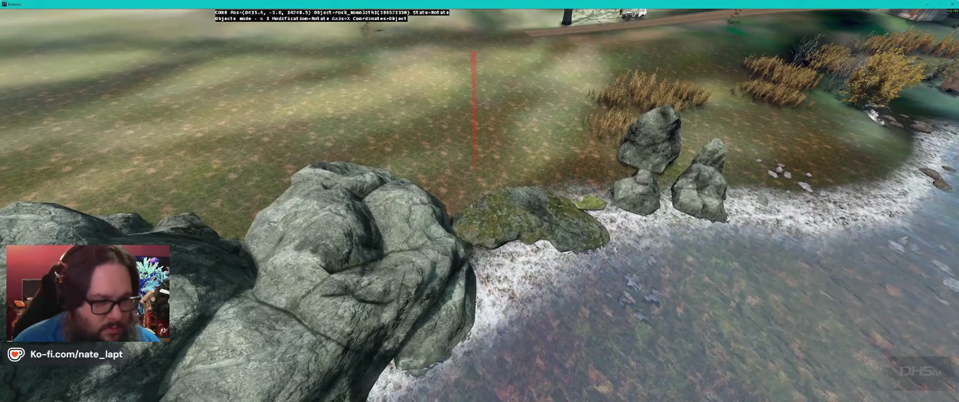
# Step: Rotate the mossy slab by the bare tree on X and Z, raising it against the longer slab
pyautogui.press('w')
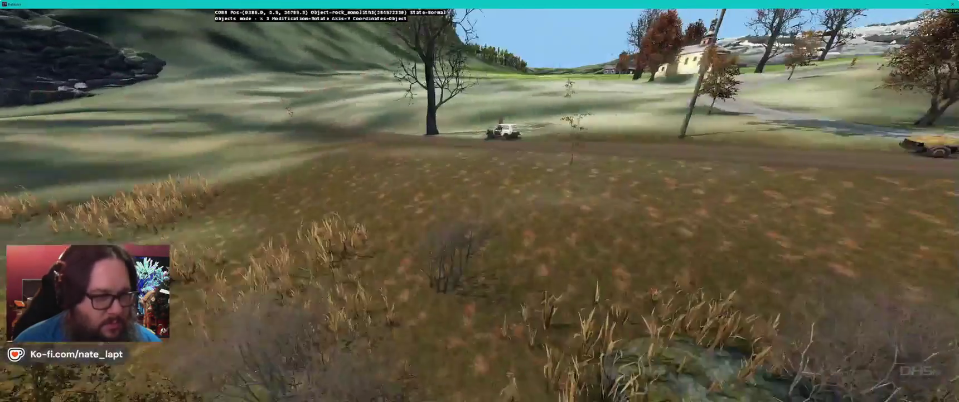
pyautogui.press('w')
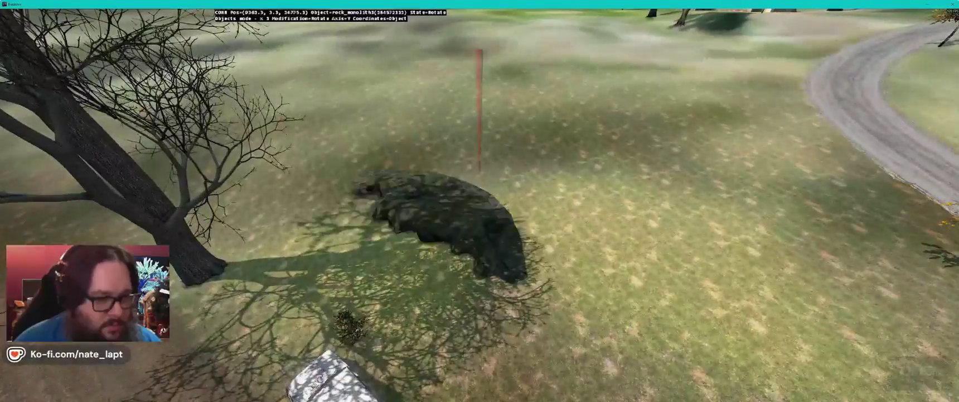
pyautogui.press('x')
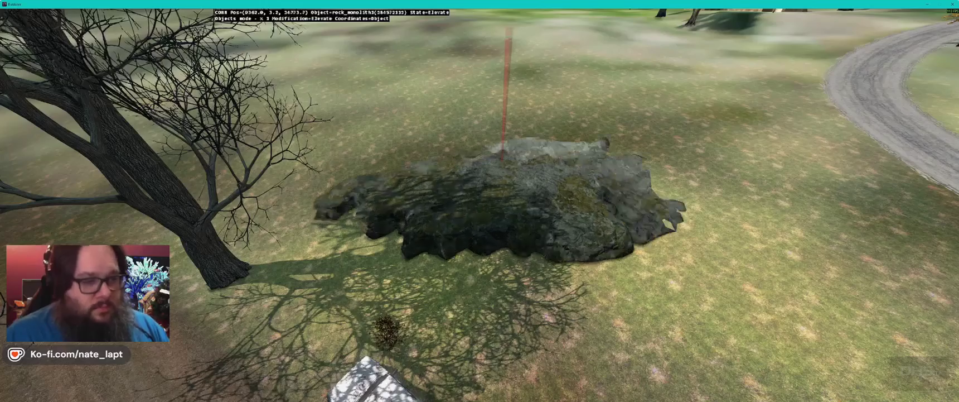
pyautogui.press('y')
pyautogui.press('r')
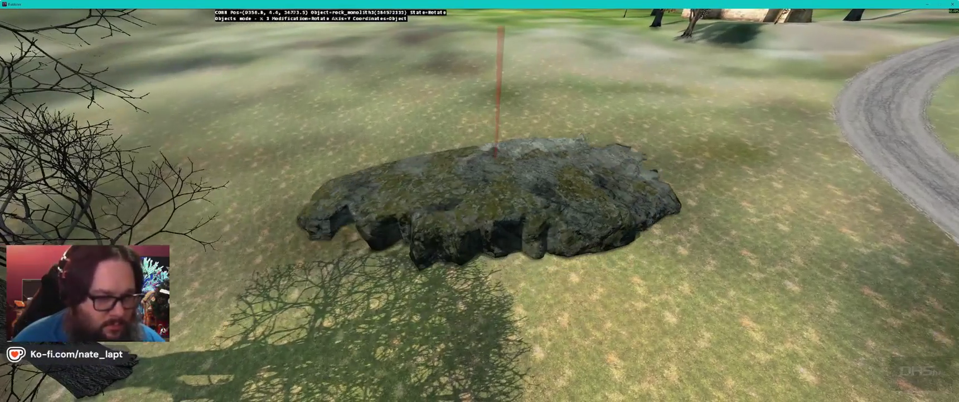
pyautogui.press('m')
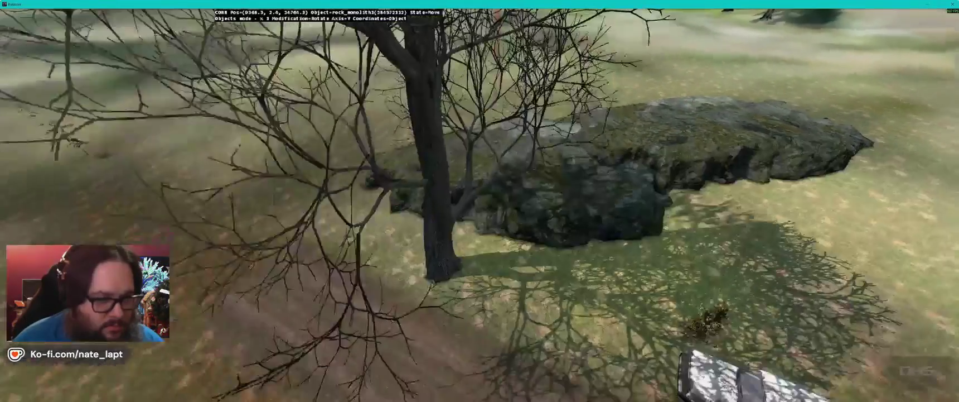
pyautogui.press('x')
pyautogui.press('r')
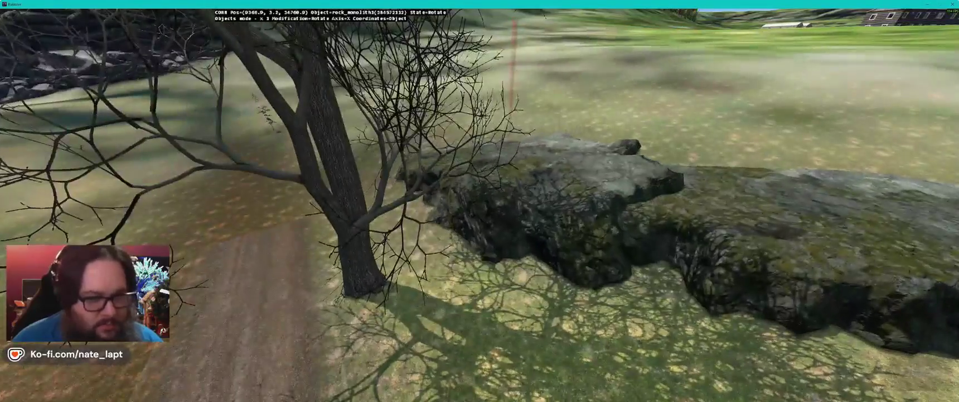
pyautogui.press('z')
pyautogui.press('r')
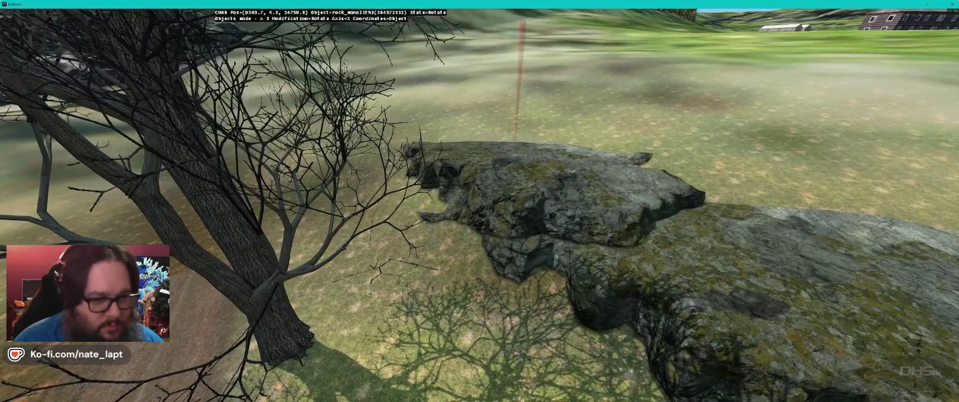
pyautogui.press('r')
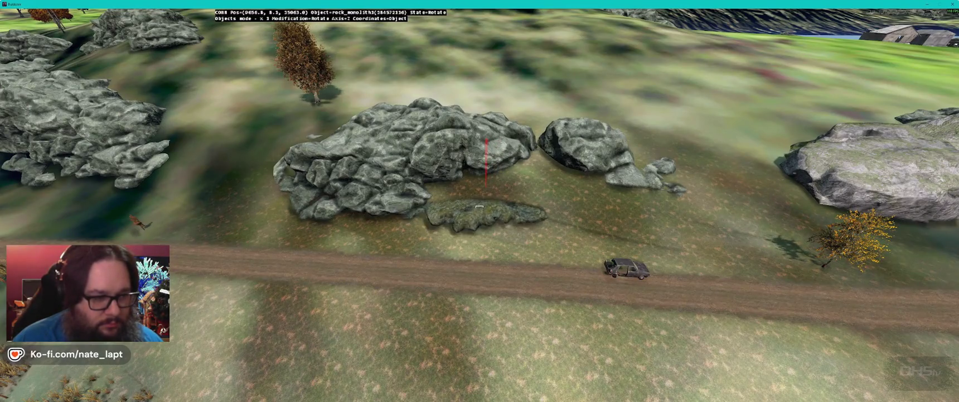
# Step: Rotate the mossy slab on Z and X, then move and raise it into the roadside boulders
pyautogui.press('w')
pyautogui.press('a')
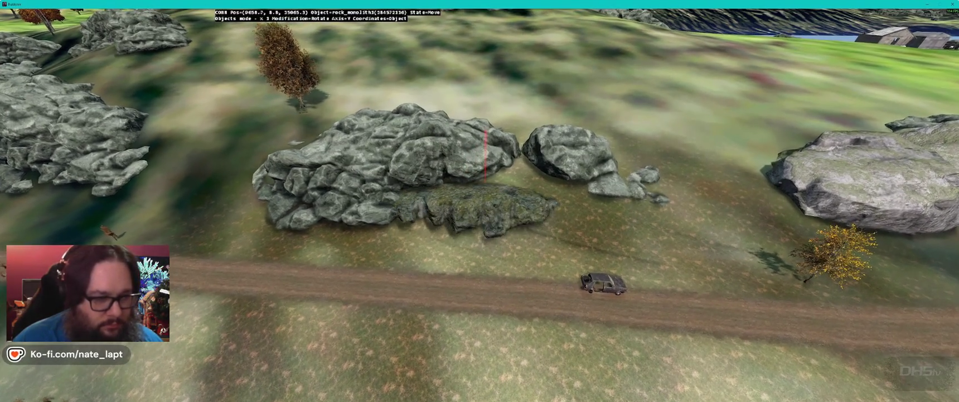
pyautogui.press('a')
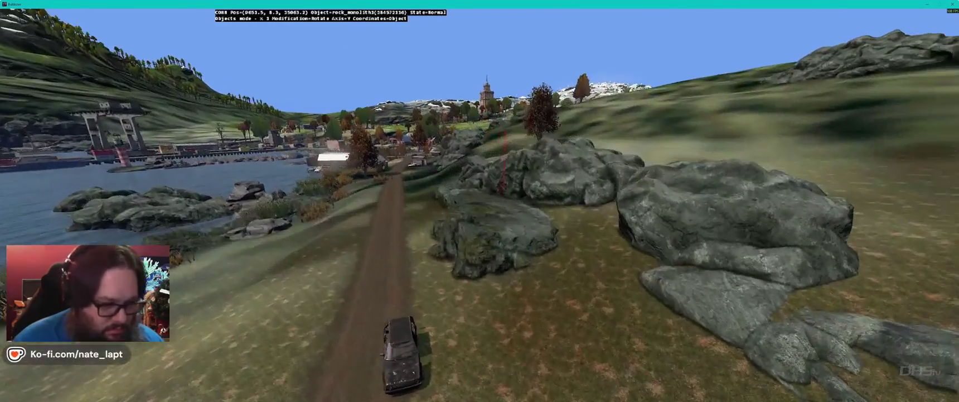
pyautogui.press('z')
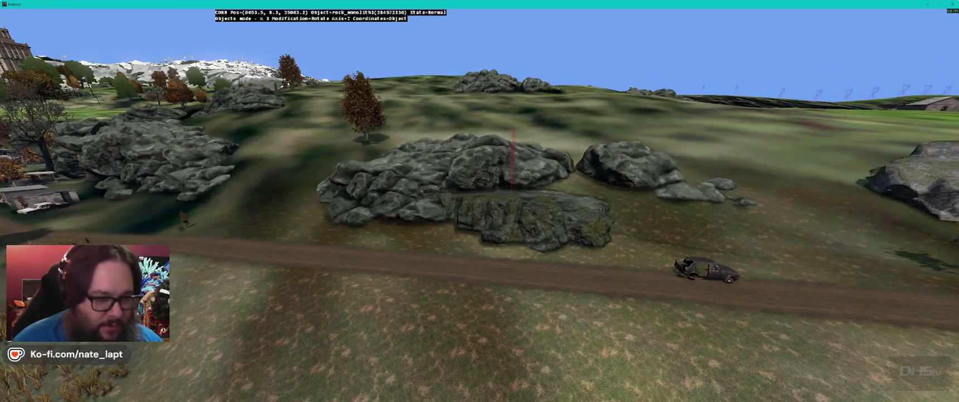
pyautogui.press('shift')
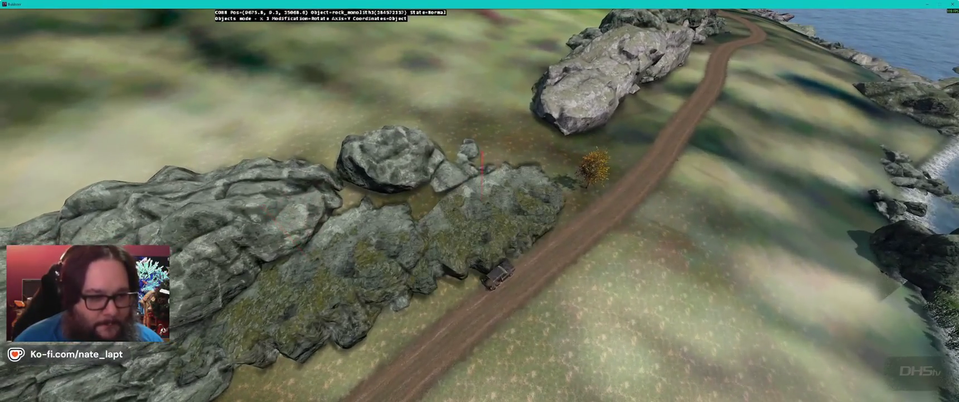
pyautogui.press('z')
pyautogui.press('x')
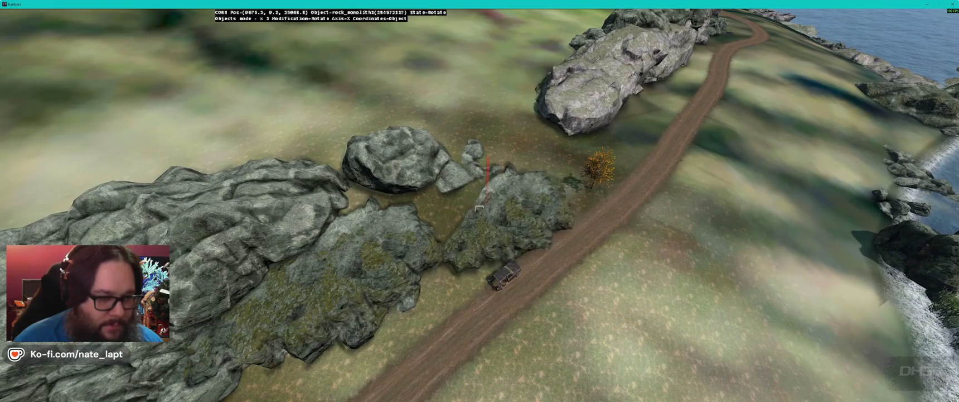
pyautogui.press('y')
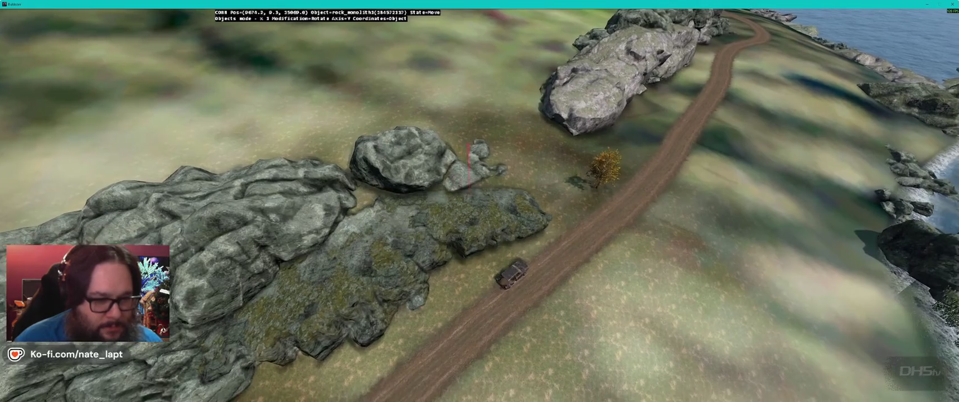
pyautogui.press('e')
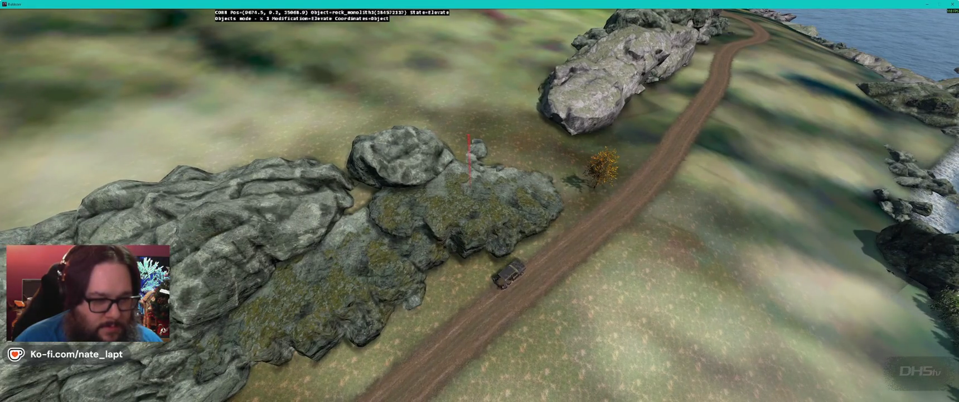
pyautogui.press('r')
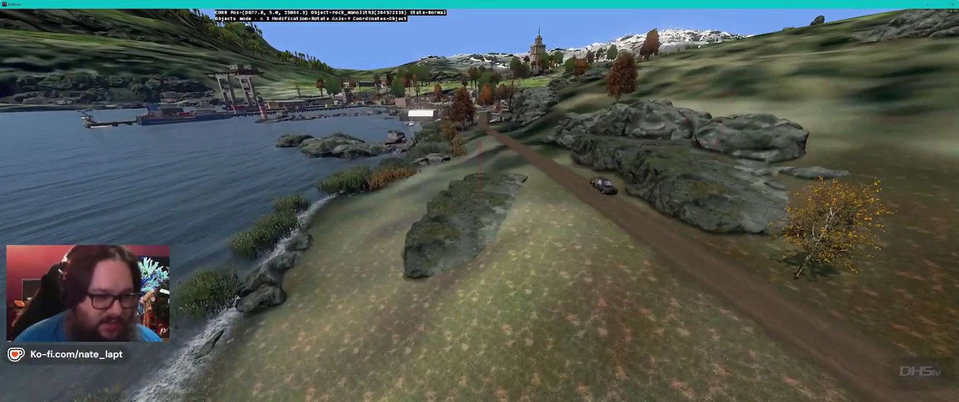
# Step: Fly over the shore road and rotate rock_monolith3 on the X and Z axes
pyautogui.moveTo(479, 209); pyautogui.dragTo(479, 209)
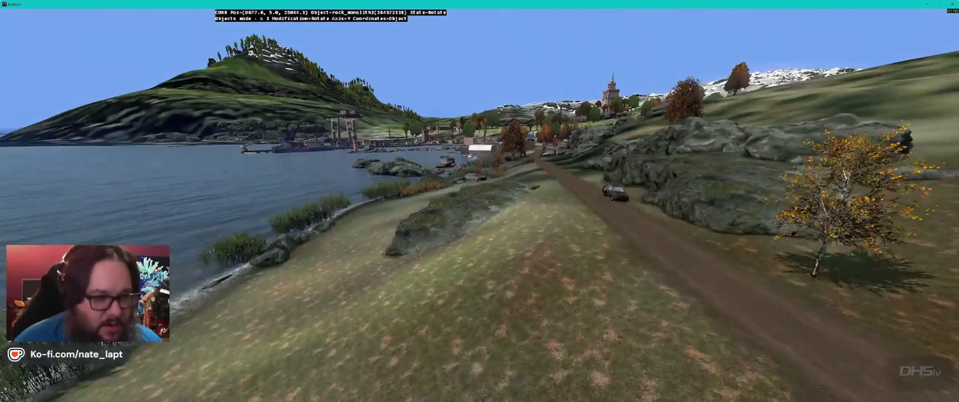
pyautogui.moveTo(480, 167); pyautogui.dragTo(484, 178)
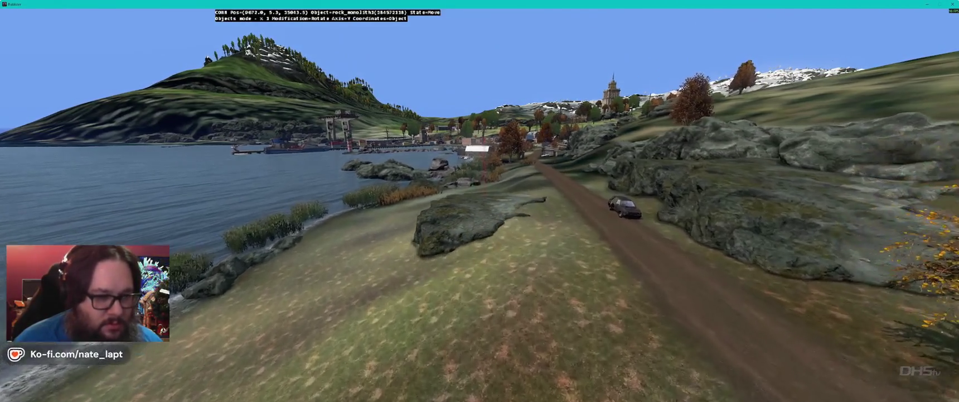
pyautogui.moveTo(485, 178); pyautogui.dragTo(484, 168)
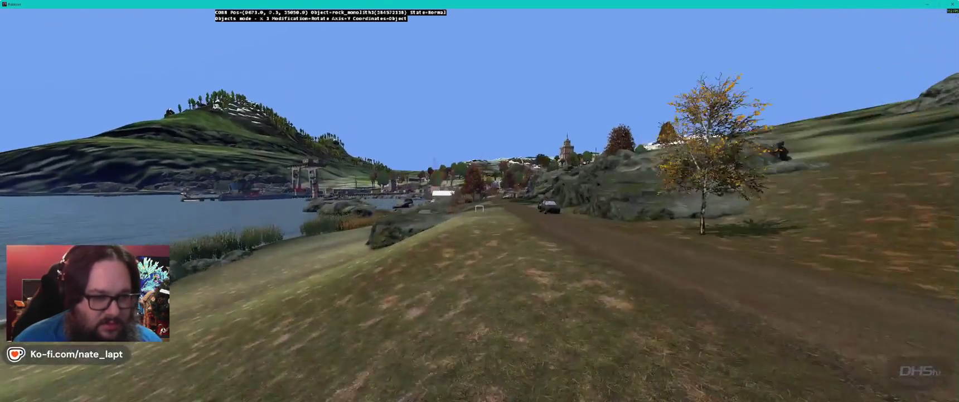
pyautogui.moveTo(480, 208); pyautogui.dragTo(479, 209)
pyautogui.press('x')
pyautogui.press('y')
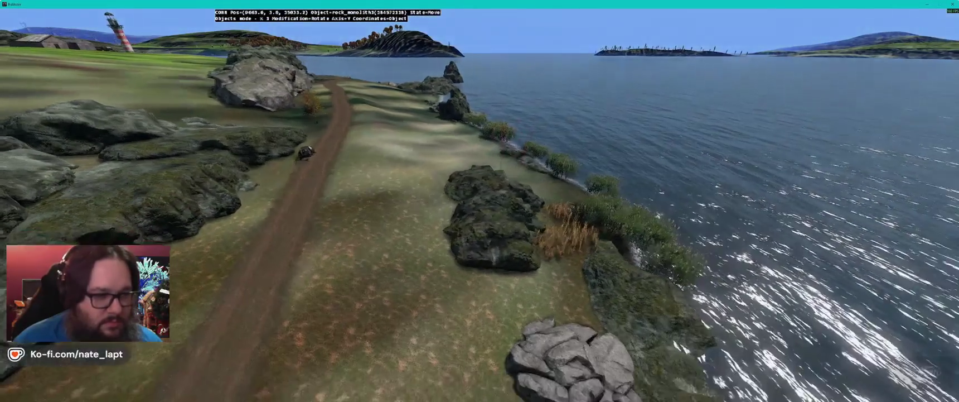
pyautogui.press('x')
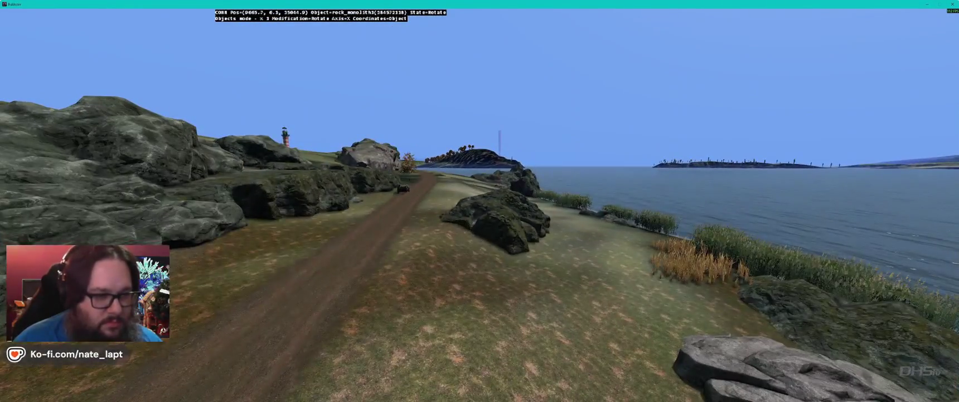
pyautogui.press('z')
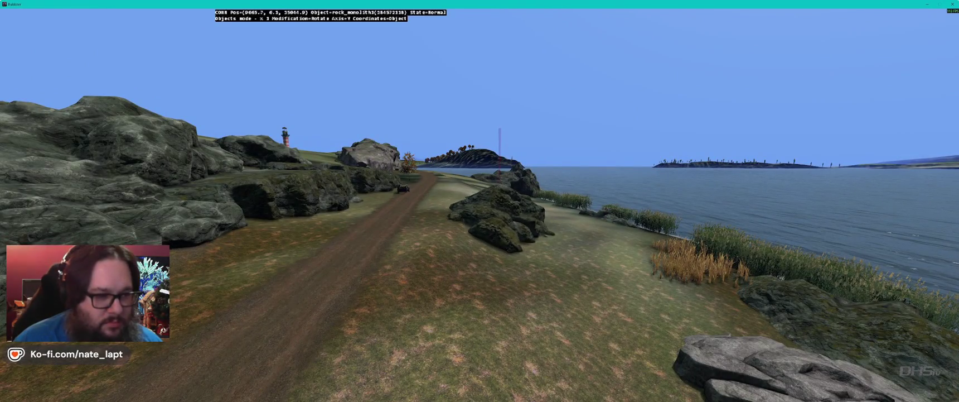
pyautogui.press('y')
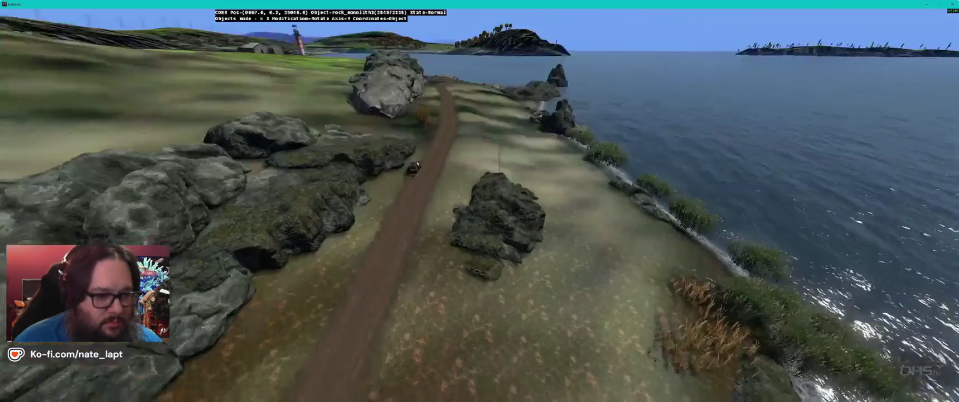
# Step: Fly low along the shore path and turn the monolith so the roadside rocks line up
pyautogui.press('w')
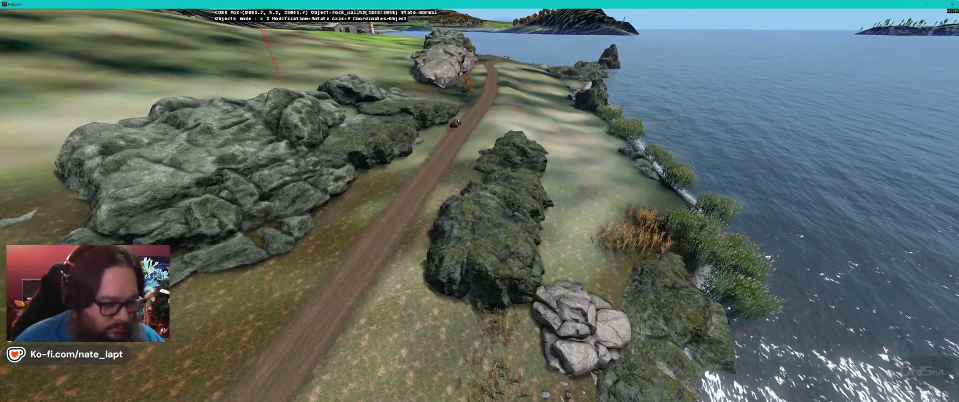
pyautogui.press('w')
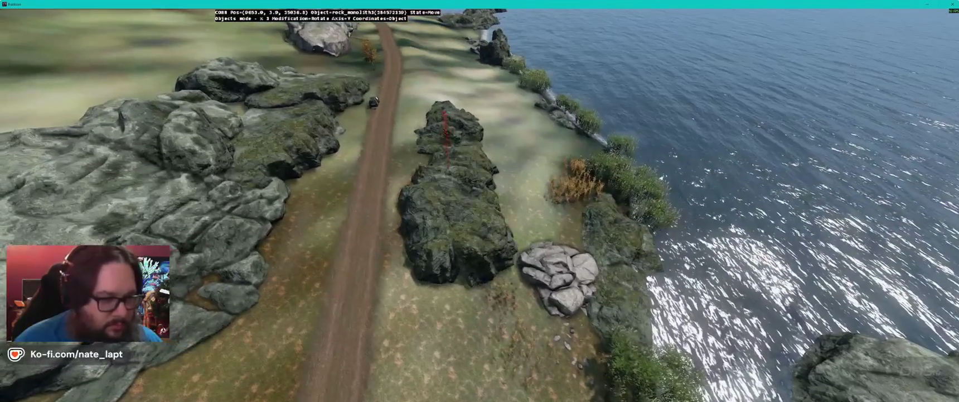
pyautogui.moveTo(455, 224); pyautogui.dragTo(466, 223)
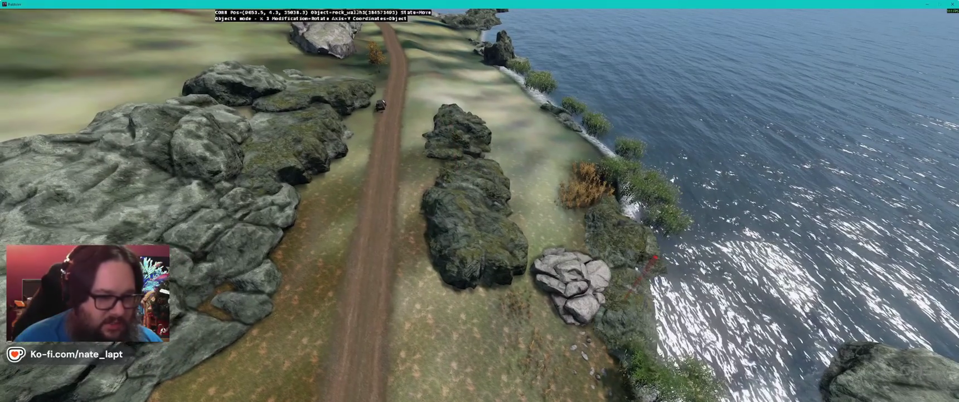
pyautogui.press('w')
pyautogui.press('a')
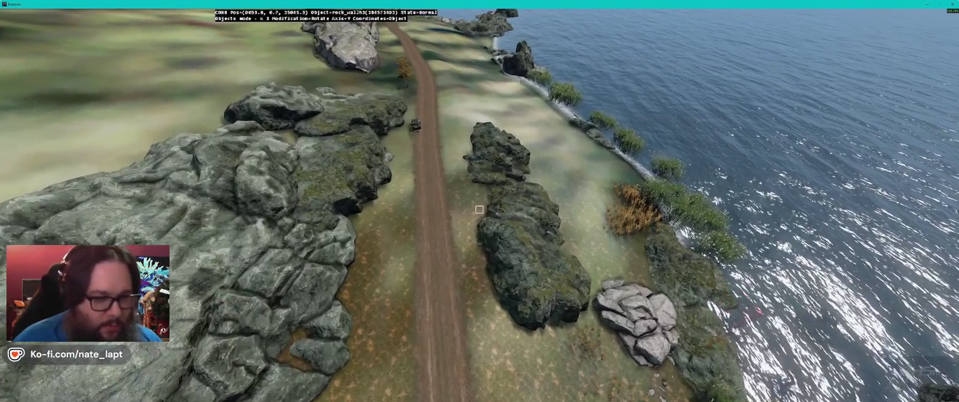
pyautogui.press('q')
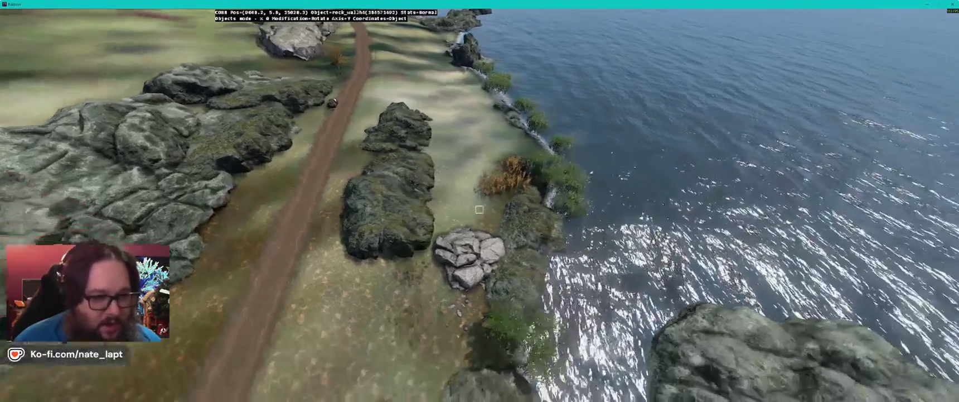
pyautogui.press('z')
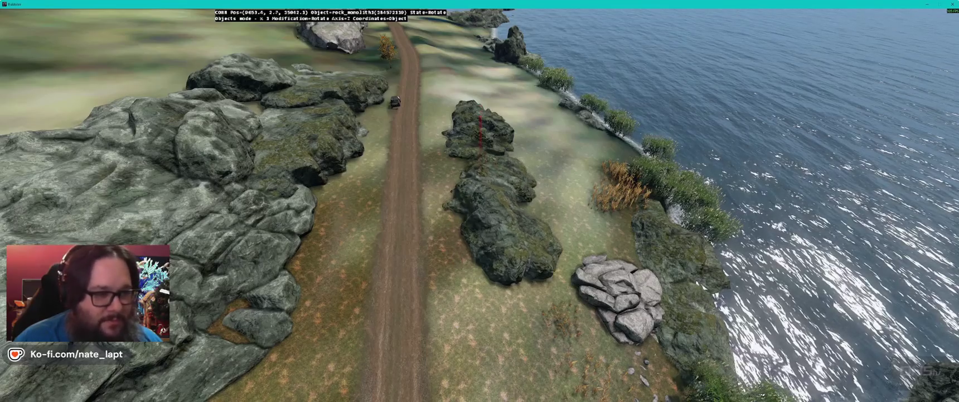
pyautogui.press('a')
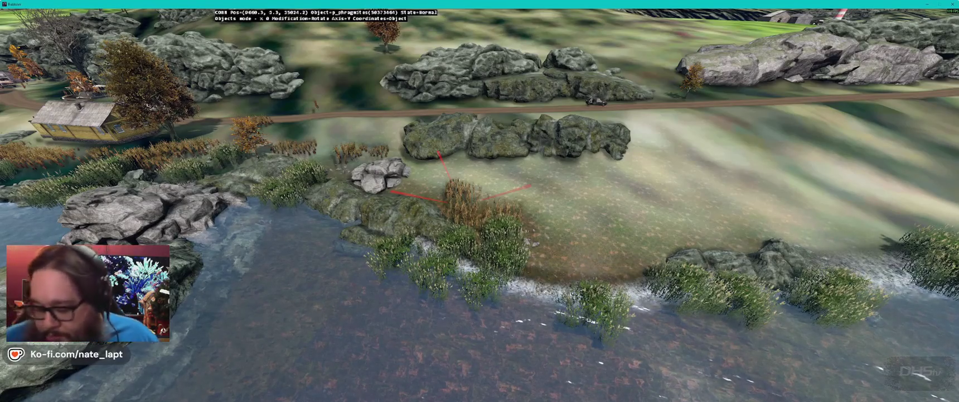
pyautogui.press('Down')
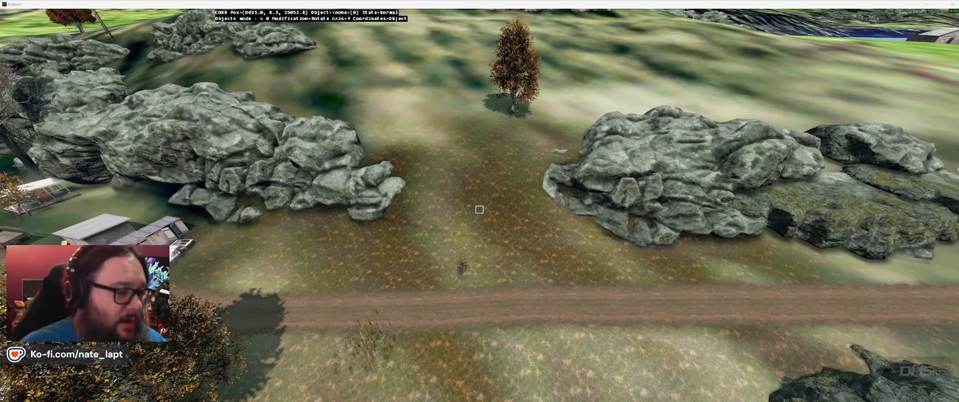
pyautogui.hotkey('alt', 'Tab')
pyautogui.hotkey('alt', 'Tab')
pyautogui.hotkey('alt', 'Tab')
pyautogui.hotkey('alt', 'Tab')
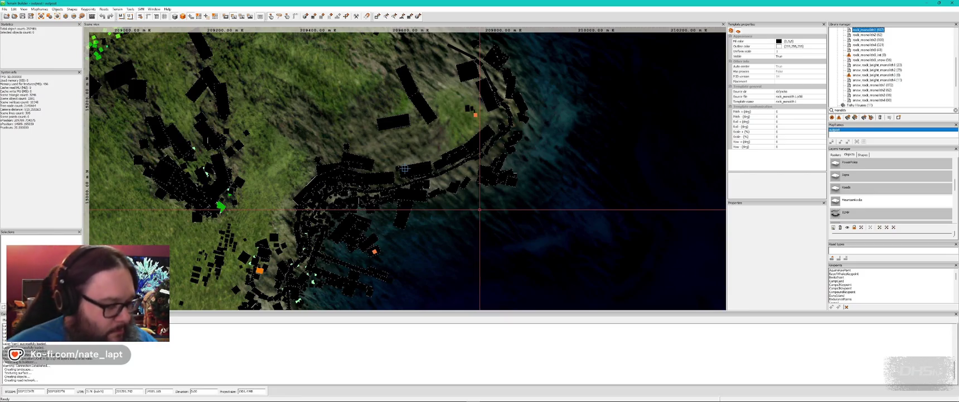
pyautogui.scroll(-2, 405, 168)
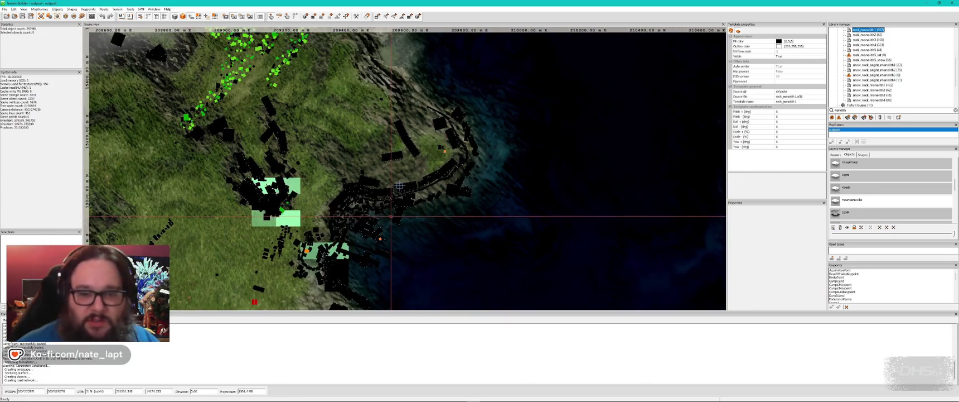
pyautogui.hotkey('alt', 'Tab')
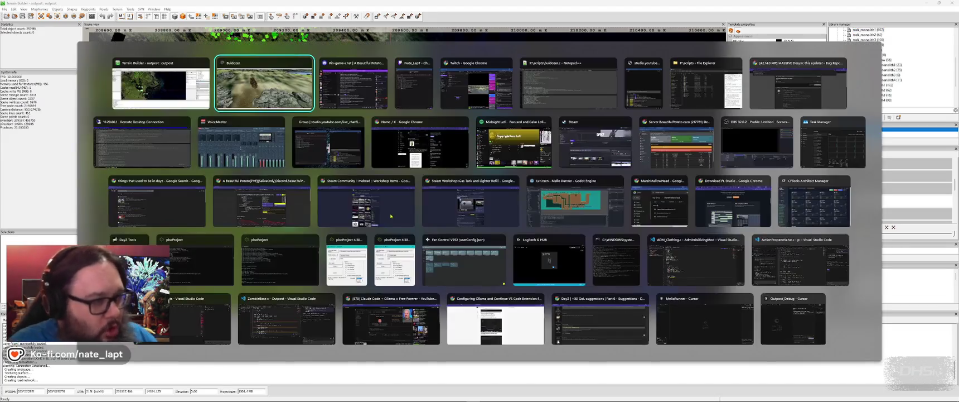
pyautogui.press('s')
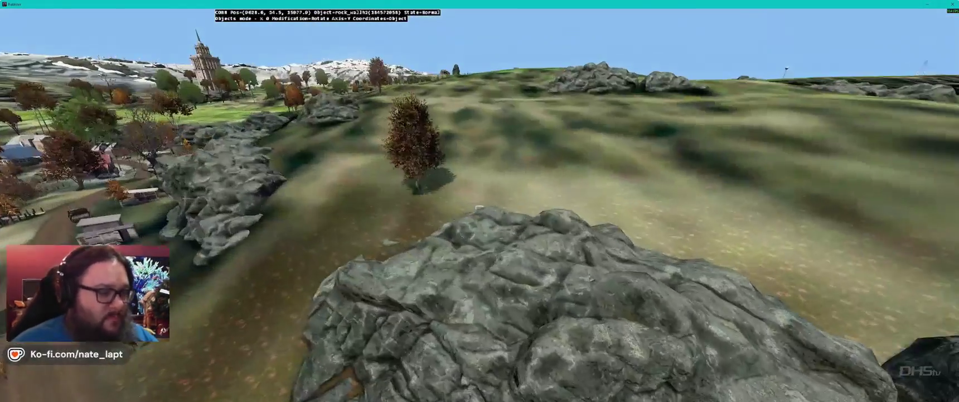
# Step: Fly to the grassy cove and turn the rock_wall3 piece on the Z and Y axes
pyautogui.press('w')
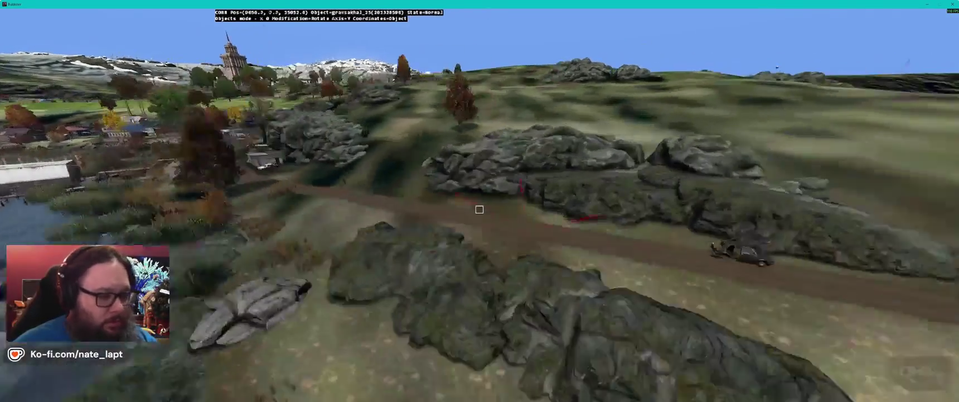
pyautogui.press('w')
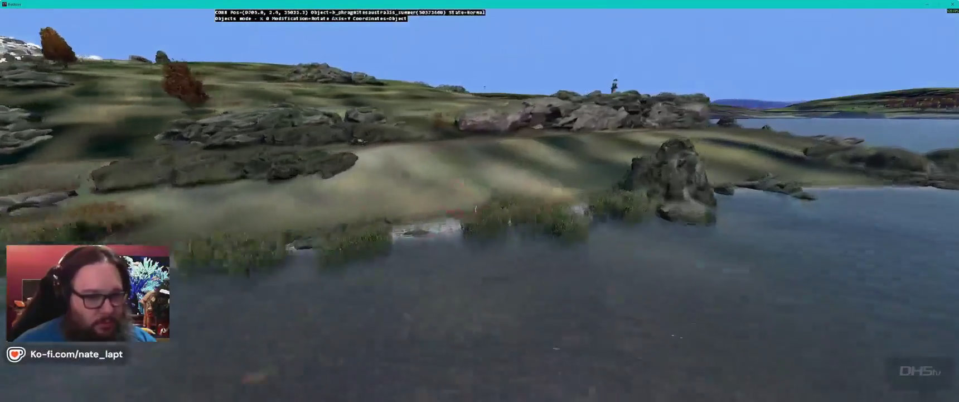
pyautogui.press('w')
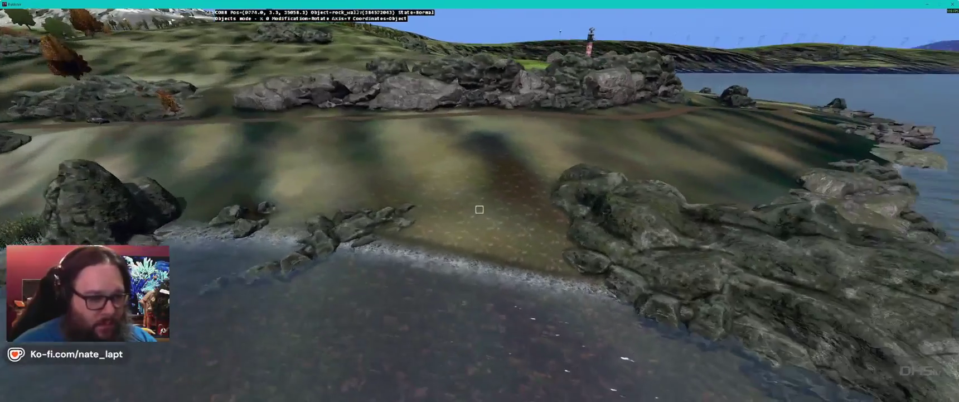
pyautogui.press('w')
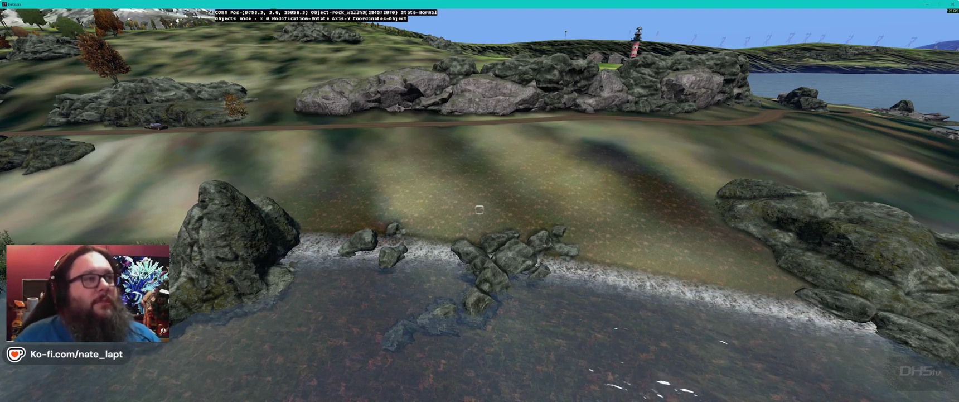
pyautogui.press('s')
pyautogui.press('w')
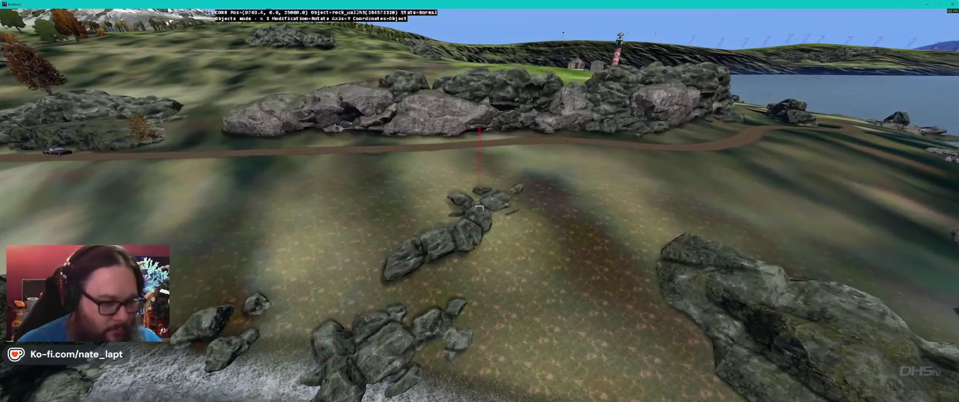
pyautogui.press('z')
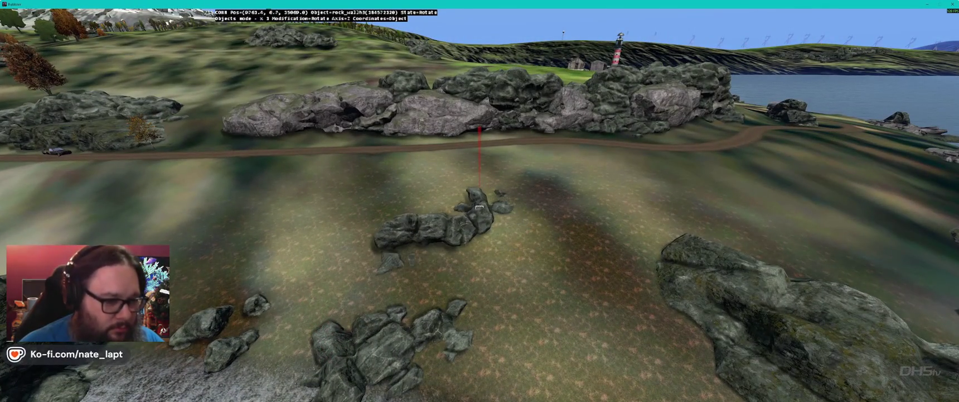
pyautogui.press('y')
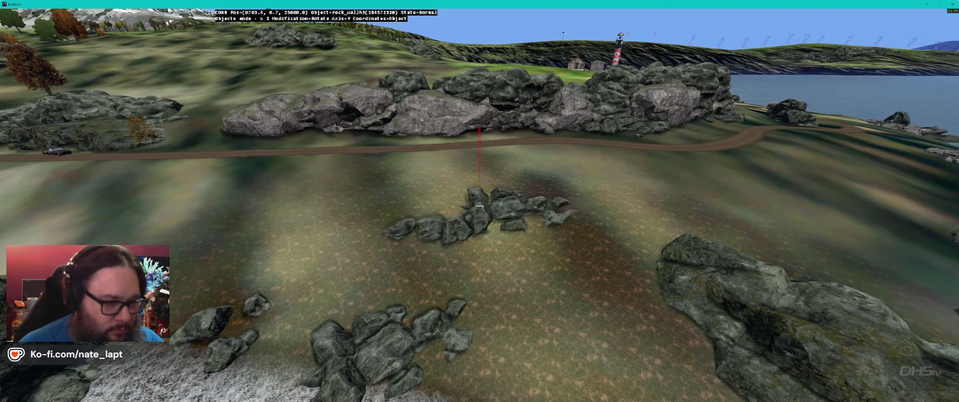
pyautogui.press('e')
pyautogui.press('r')
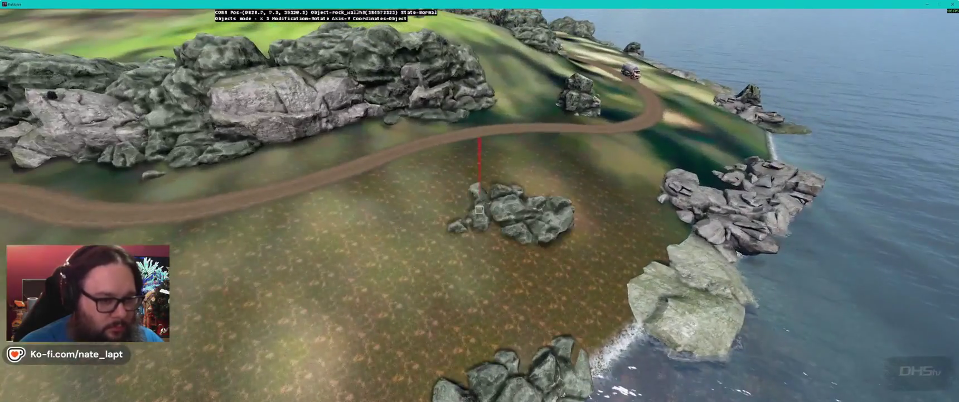
# Step: Move the rock wall piece across the beach and place a new rock wall nearby
pyautogui.press('s')
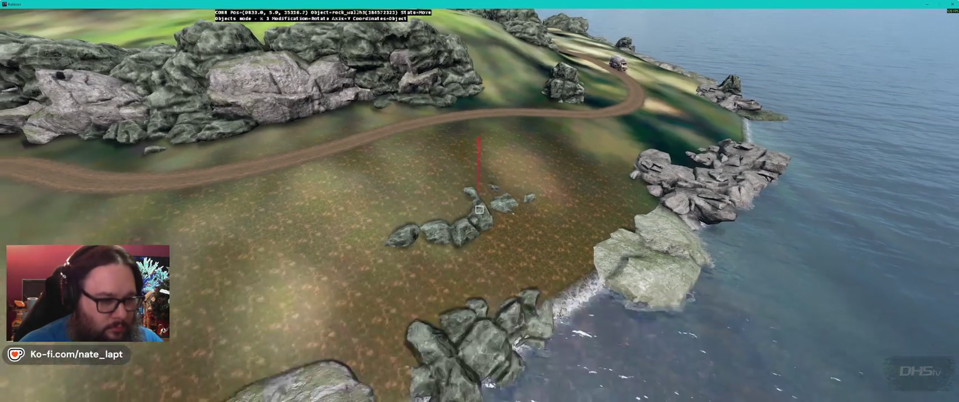
pyautogui.press('w')
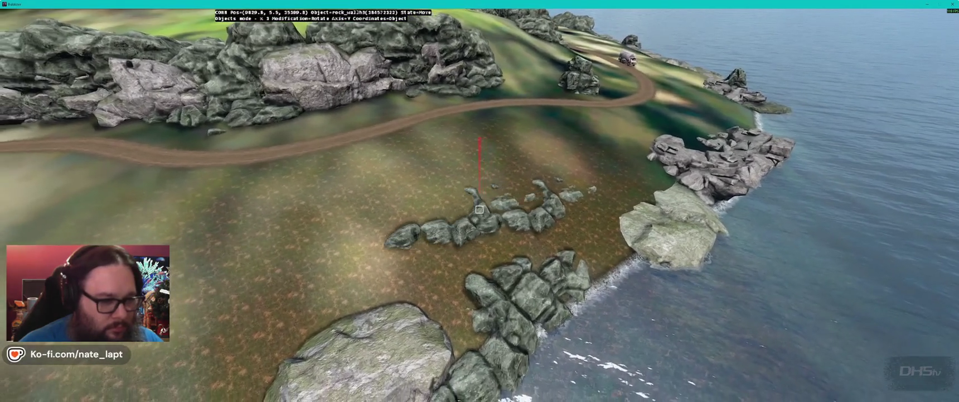
pyautogui.moveTo(480, 209); pyautogui.dragTo(480, 209)
pyautogui.click(480, 210)
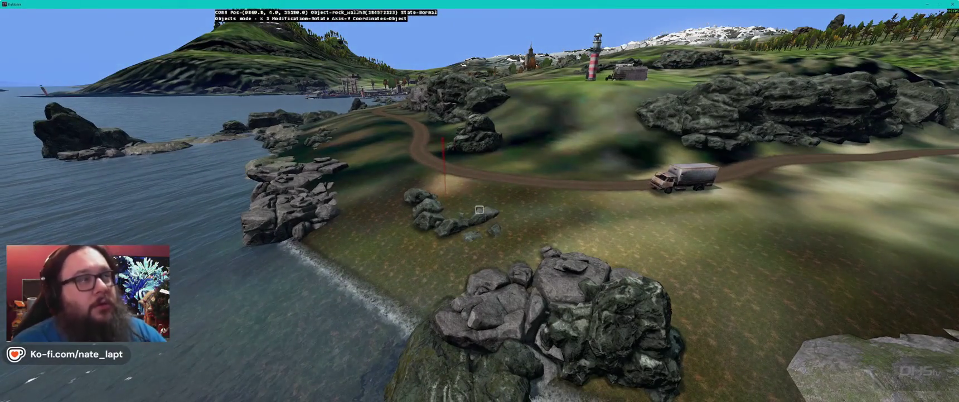
pyautogui.hotkey('alt', 'Tab')
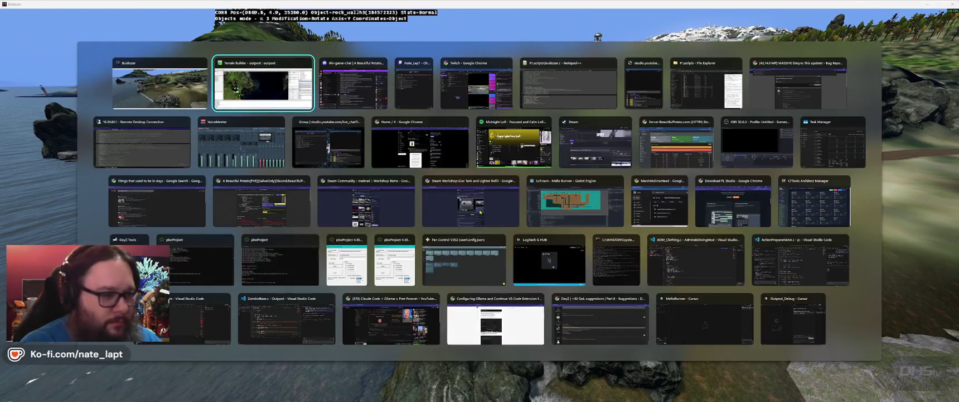
pyautogui.press('Down')
pyautogui.press('Right')
pyautogui.press('Right')
pyautogui.press('Right')
pyautogui.press('Right')
pyautogui.press('Left')
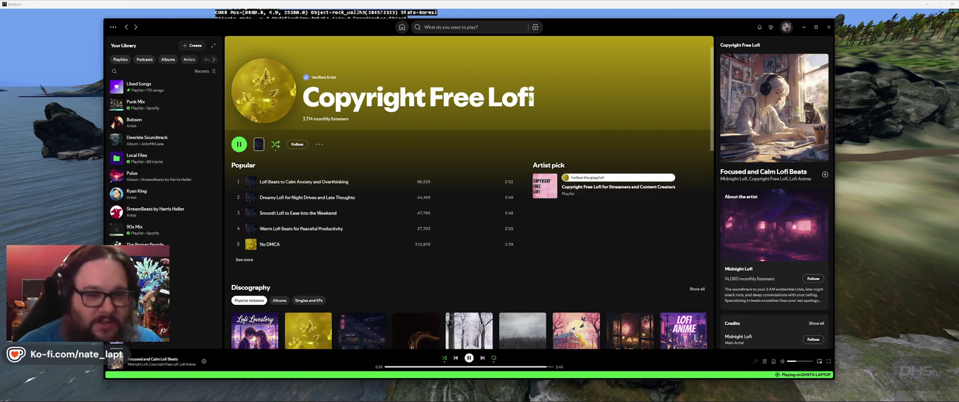
pyautogui.hotkey('alt', 'Tab')
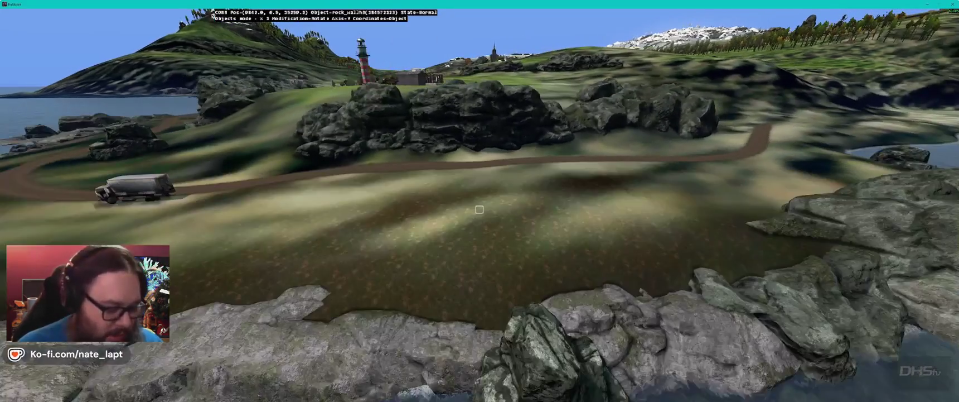
# Step: Paste a new rock_wall3h3 piece and rotate it on the X and Z axes
pyautogui.hotkey('ctrl', 'v')
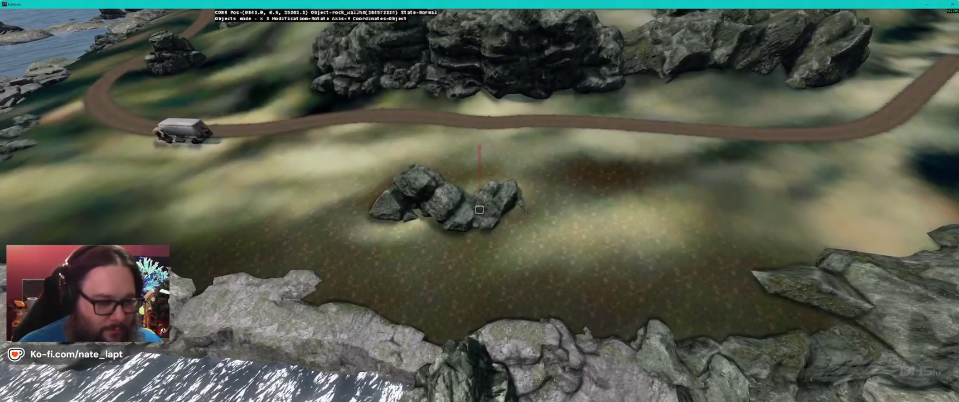
pyautogui.moveTo(480, 209); pyautogui.dragTo(480, 209)
pyautogui.press('w')
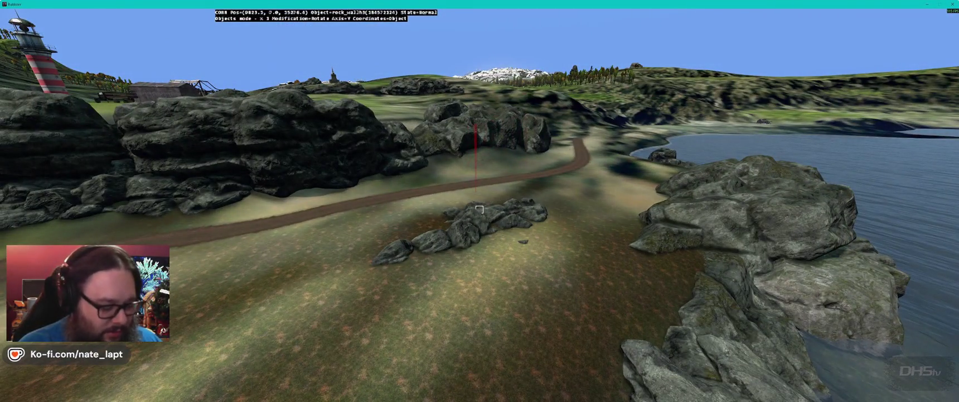
pyautogui.moveTo(480, 209); pyautogui.dragTo(480, 209)
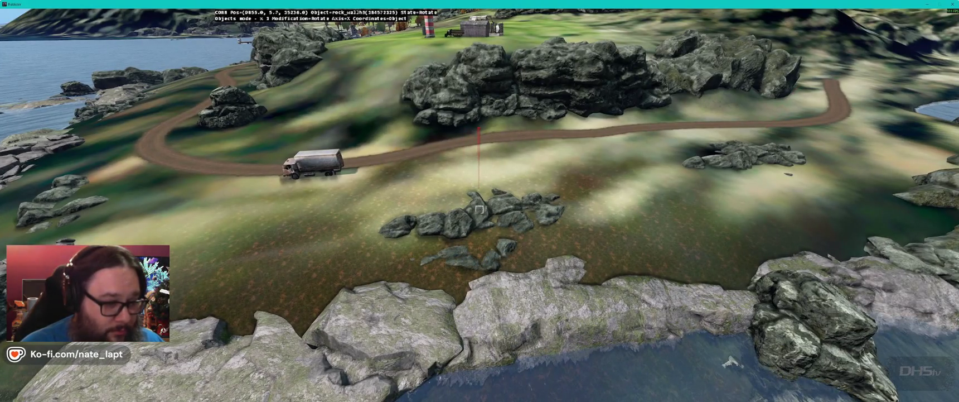
pyautogui.moveTo(479, 209); pyautogui.dragTo(480, 209)
pyautogui.press('x')
pyautogui.press('z')
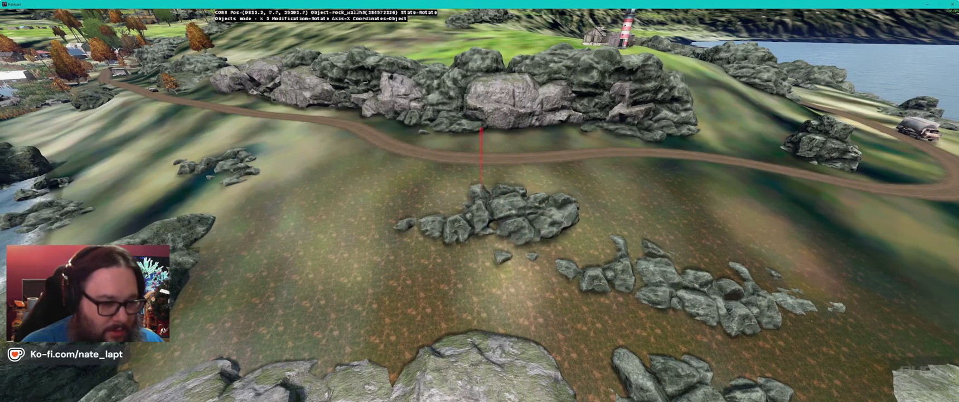
pyautogui.press('z')
pyautogui.moveTo(481, 208); pyautogui.dragTo(480, 208)
pyautogui.click(480, 209)
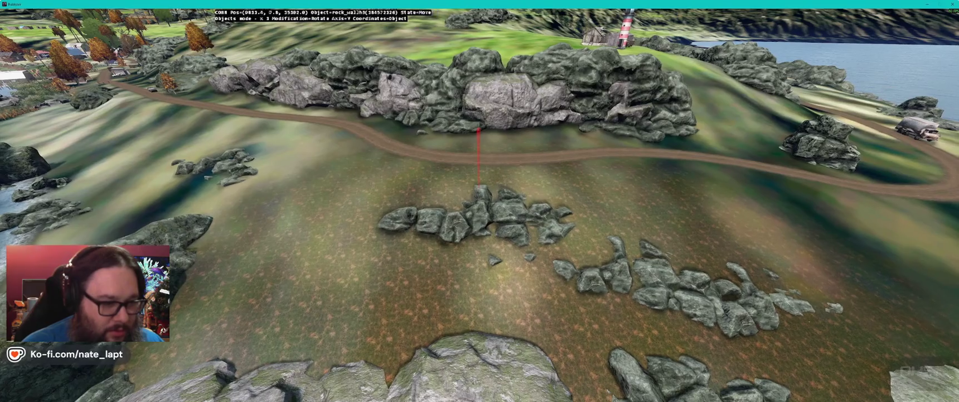
# Step: Insert another rock piece, turn it about 90°, and set the small rocks below the wall
pyautogui.press('Left')
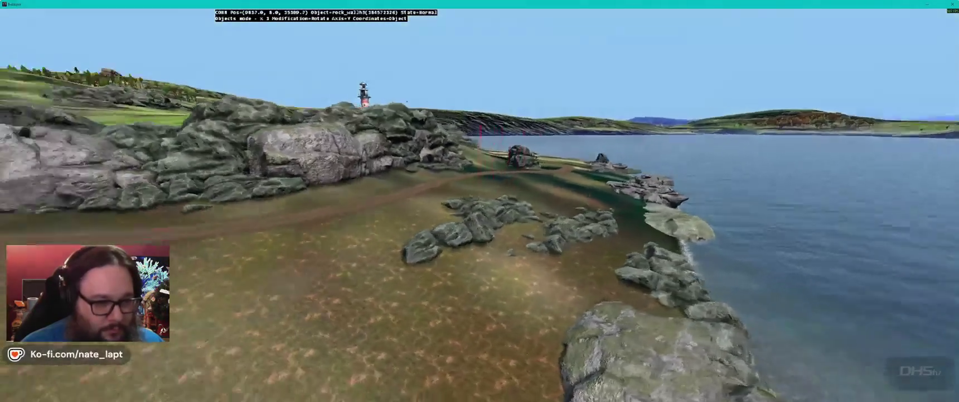
pyautogui.press('Up')
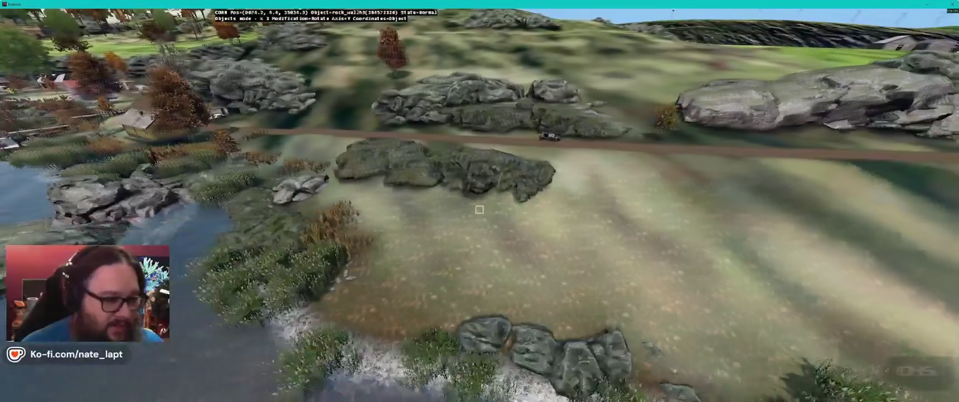
pyautogui.press('Insert')
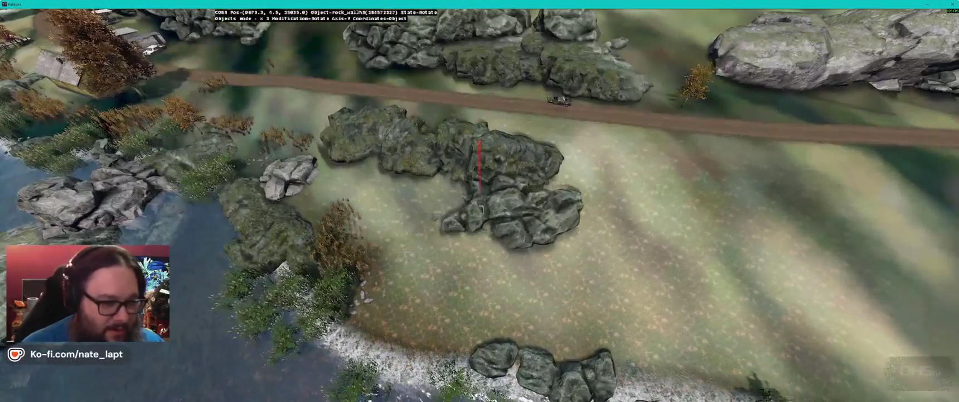
pyautogui.press('z')
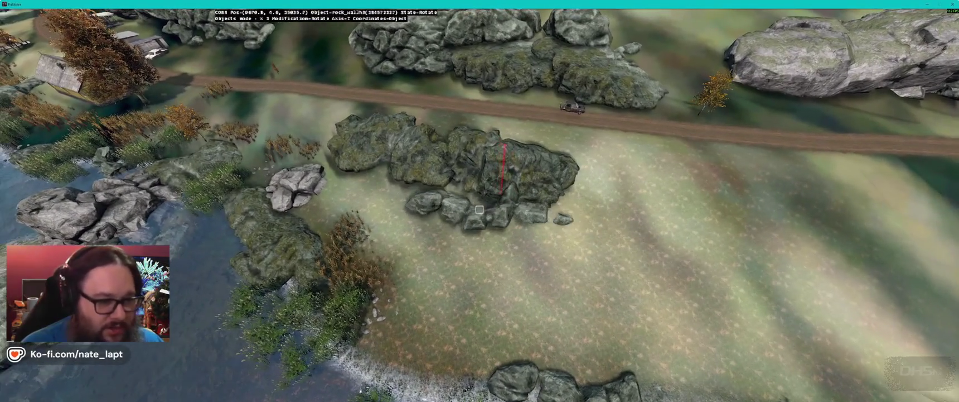
pyautogui.press('y')
pyautogui.press('x')
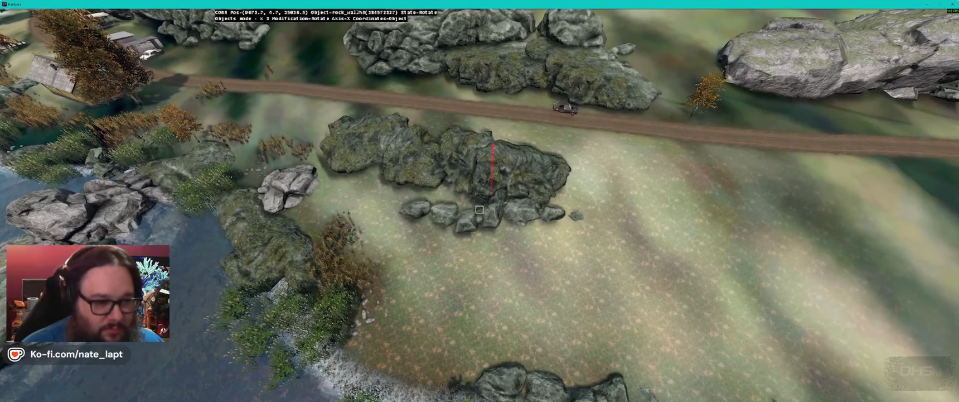
pyautogui.press('e')
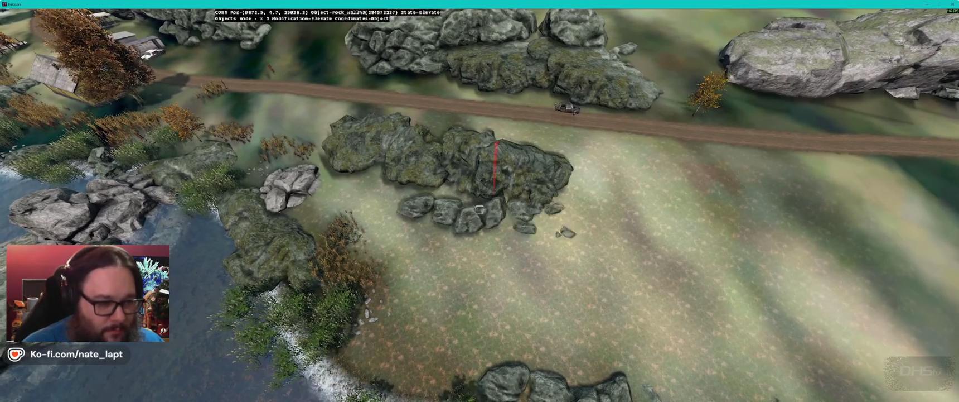
pyautogui.press('r')
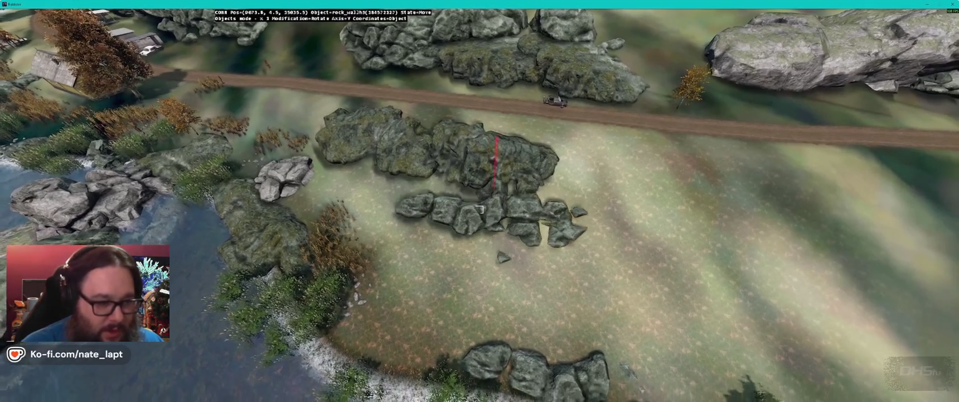
pyautogui.click(480, 209)
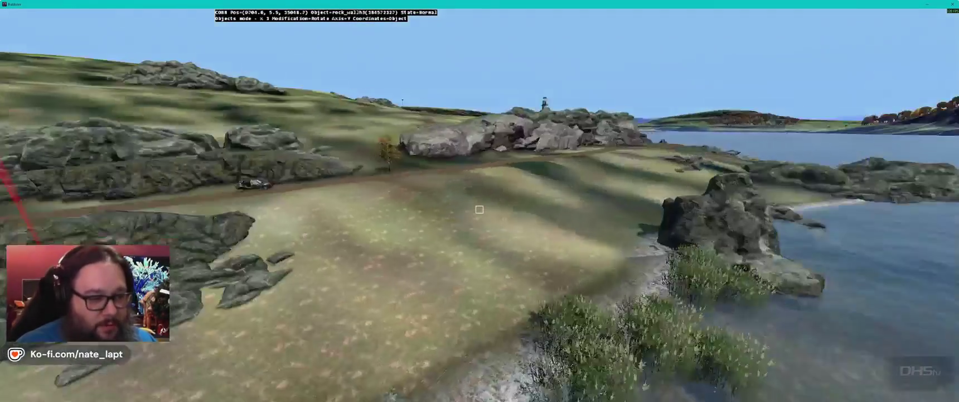
# Step: Fly to the cove and rotate, move and raise the centre rock cluster among the boulders
pyautogui.press('w')
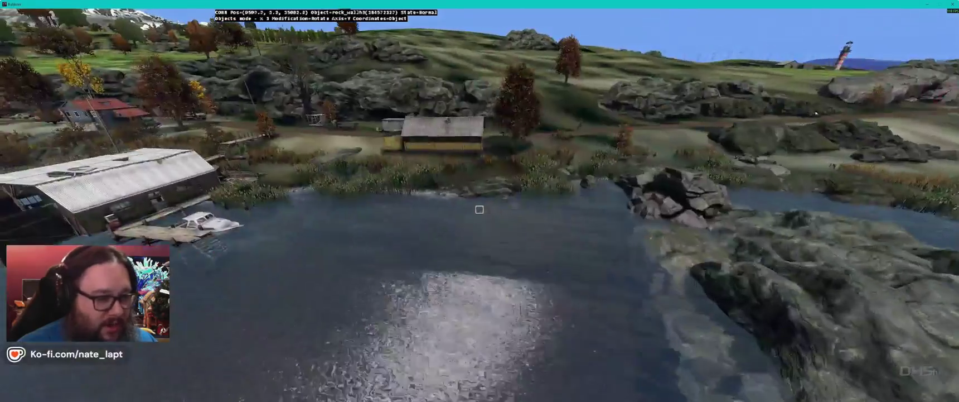
pyautogui.press('w')
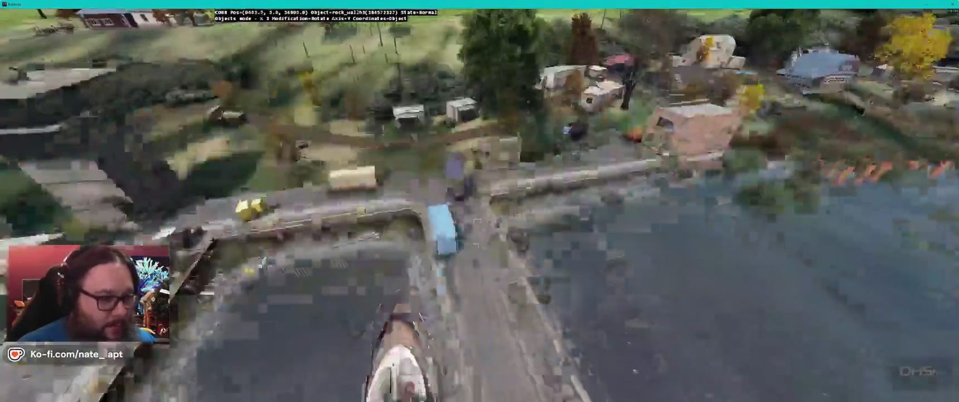
pyautogui.press('w')
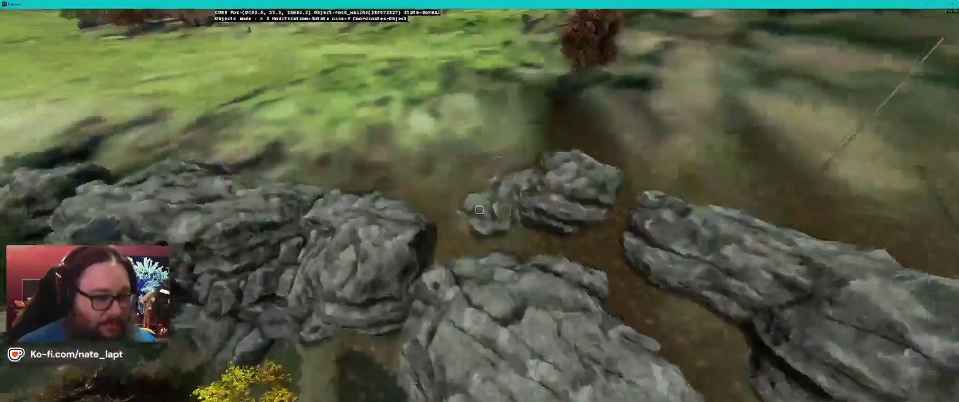
pyautogui.press('w')
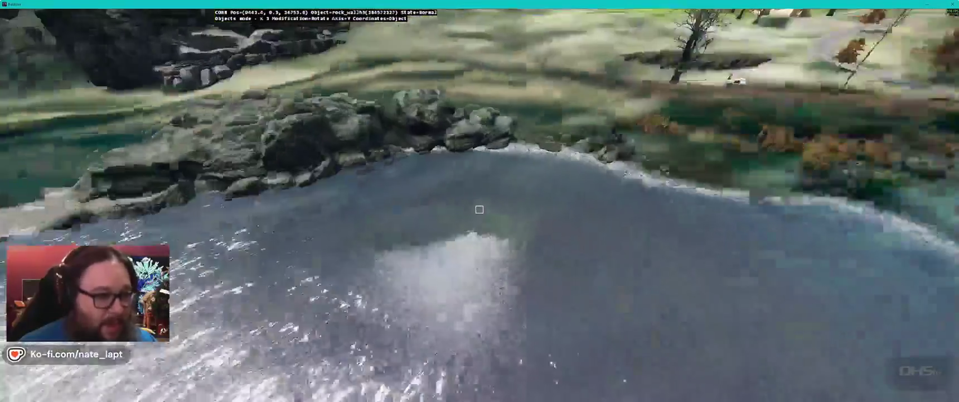
pyautogui.press('w')
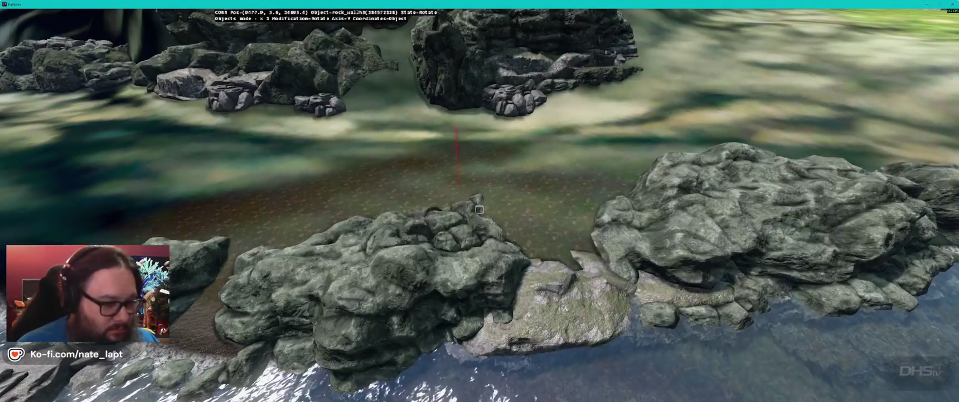
pyautogui.click(480, 208)
pyautogui.click(479, 208)
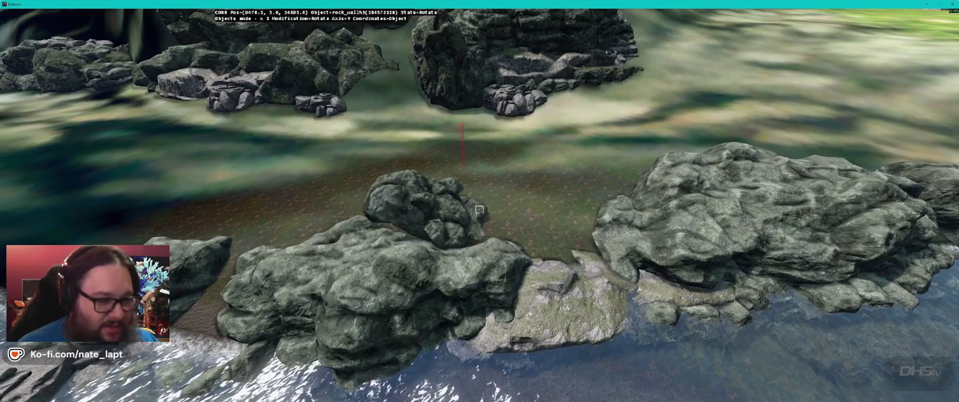
pyautogui.press('x')
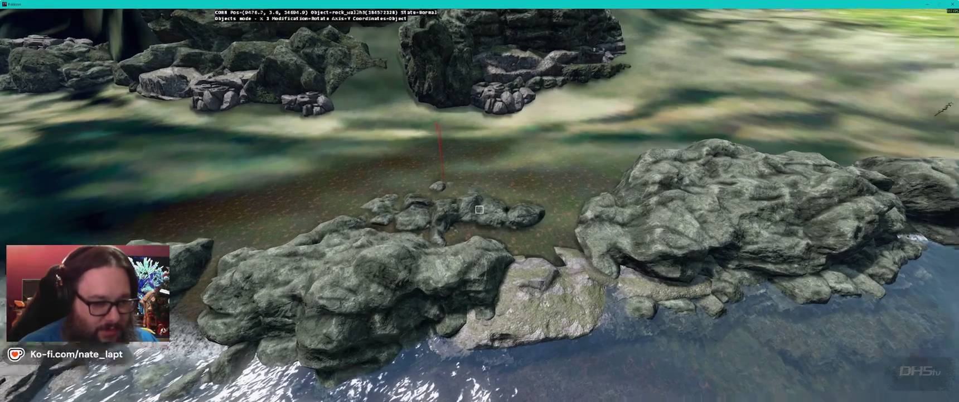
pyautogui.press('y')
pyautogui.click(476, 211)
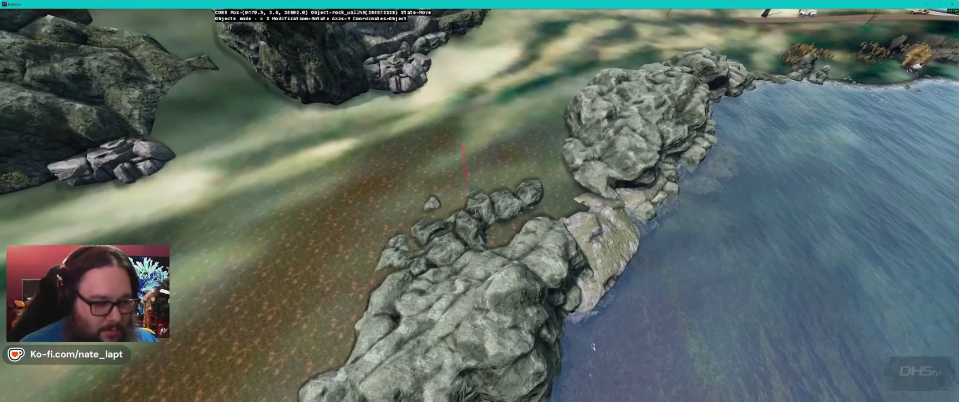
pyautogui.press('e')
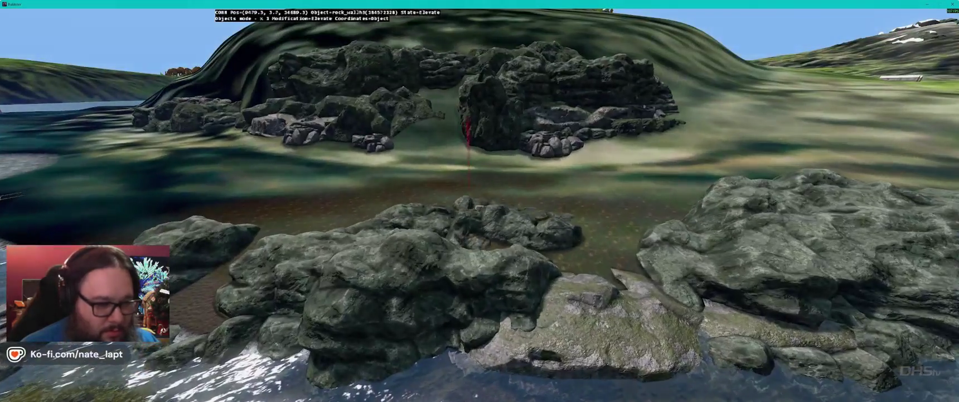
pyautogui.click(479, 208)
# Step: Rotate the new beach rock, adjust its height, then bring Terrain Builder to the front
pyautogui.press('w')
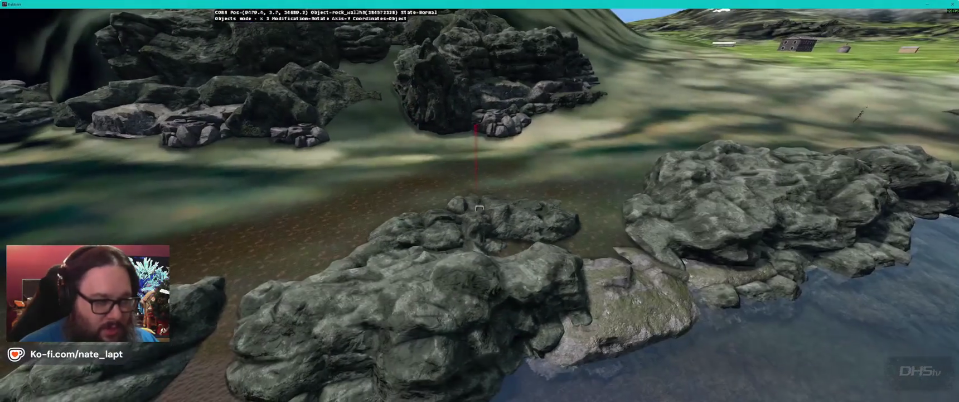
pyautogui.press('s')
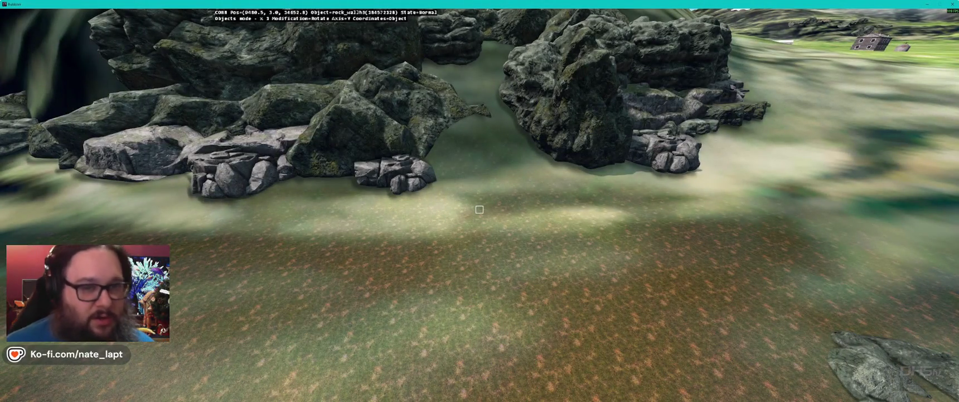
pyautogui.press('s')
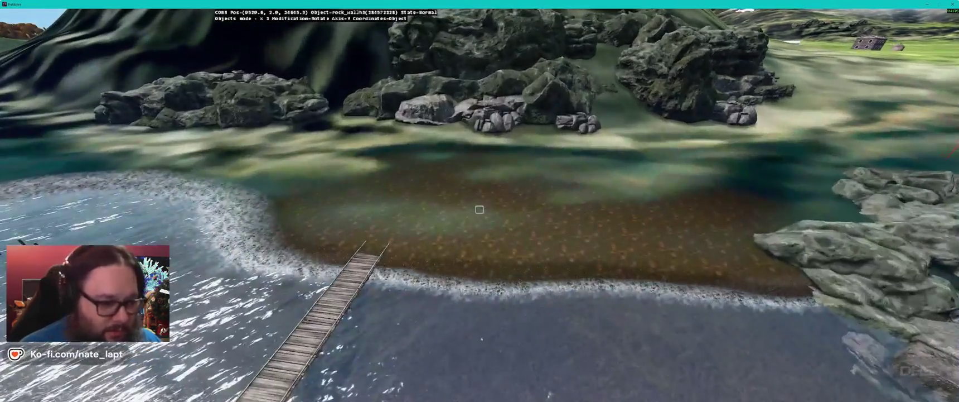
pyautogui.press('x')
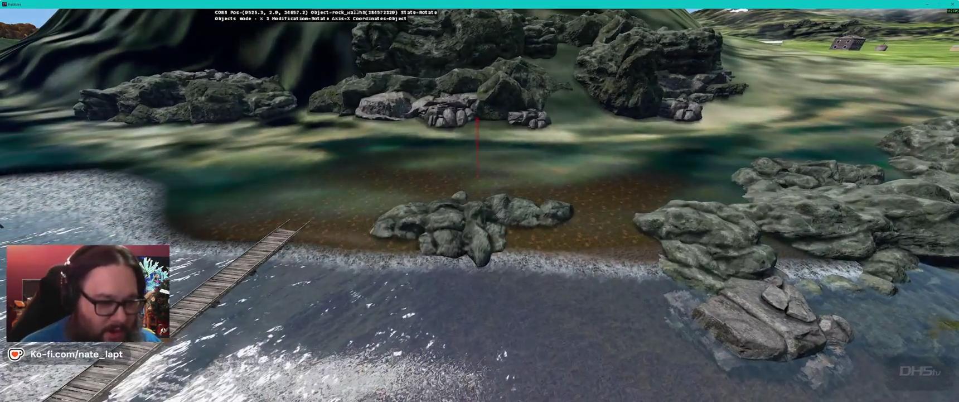
pyautogui.press('y')
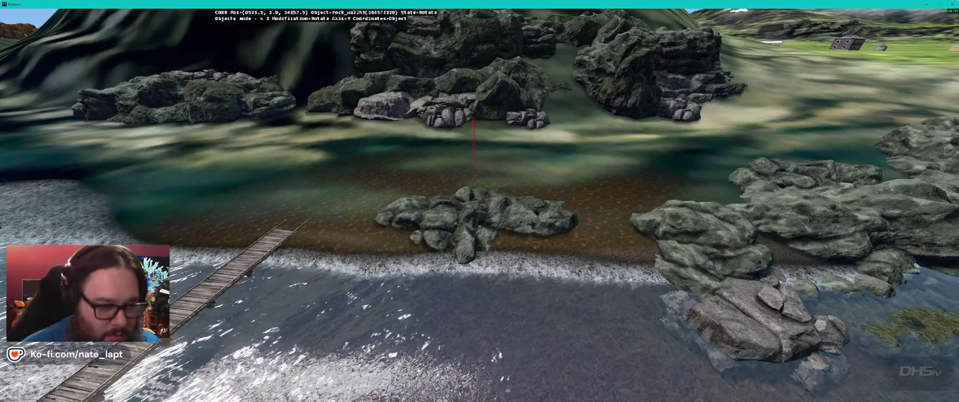
pyautogui.press('w')
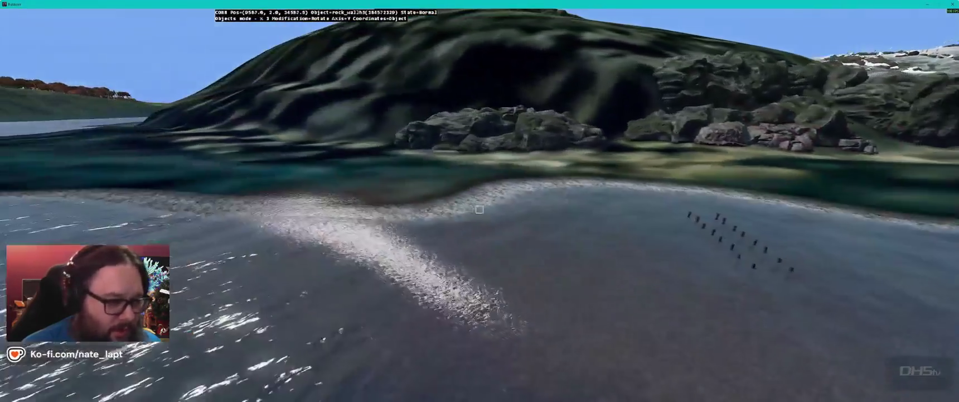
pyautogui.press('Insert')
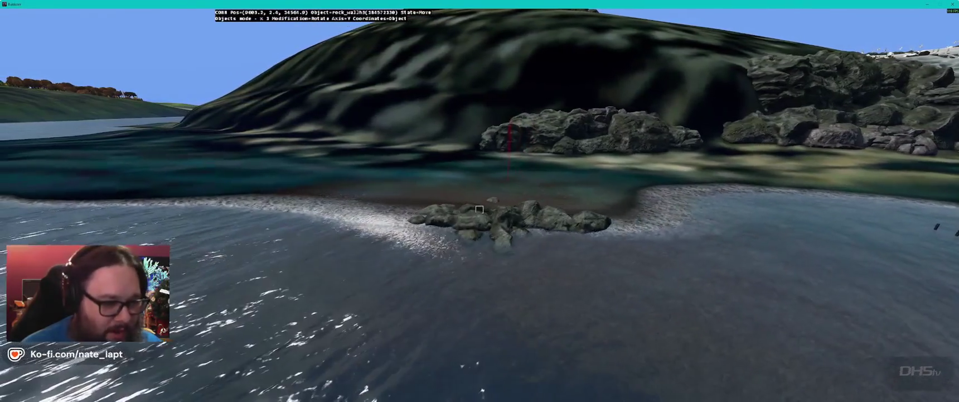
pyautogui.press('e')
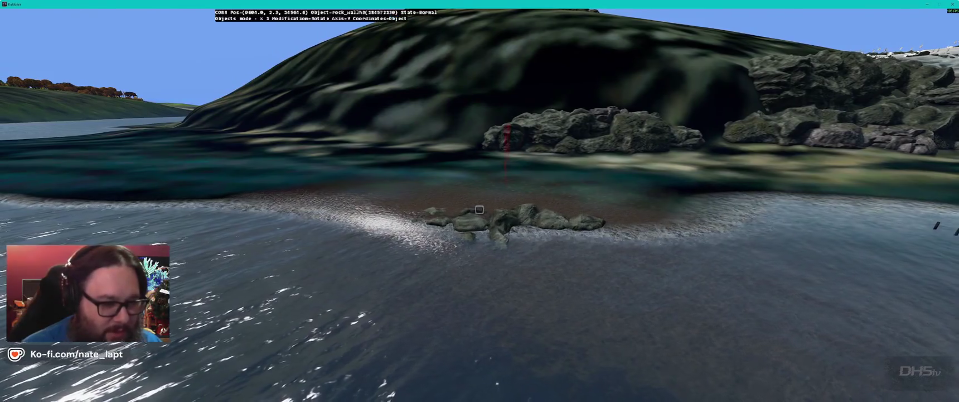
pyautogui.hotkey('alt', 'Tab')
pyautogui.press('Tab')
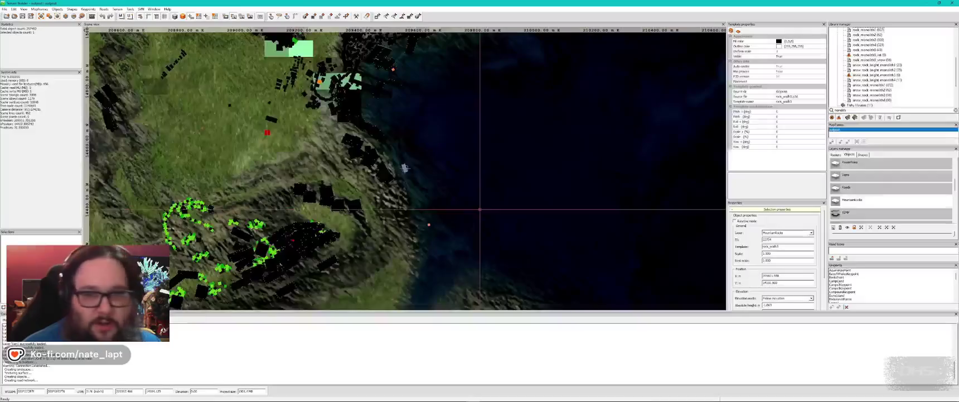
# Step: Search the library for 'rock', pick rock_bright_wall3, and spin the placed piece on the beach
pyautogui.hotkey('alt', 'Tab')
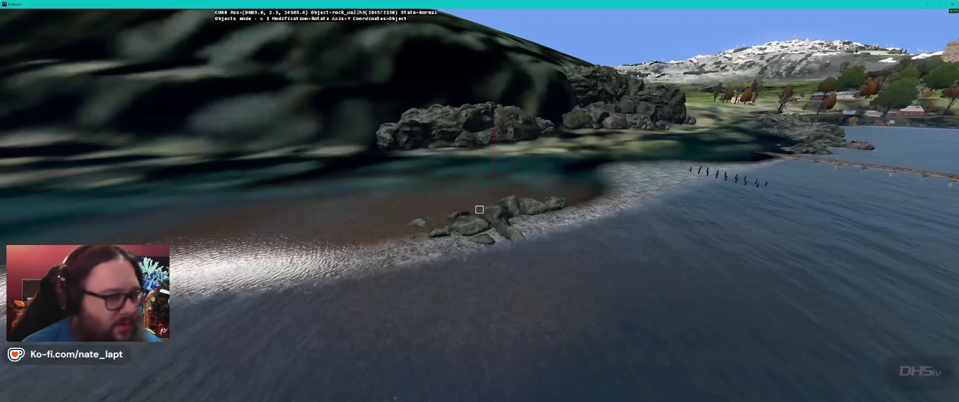
pyautogui.hotkey('alt', 'Tab')
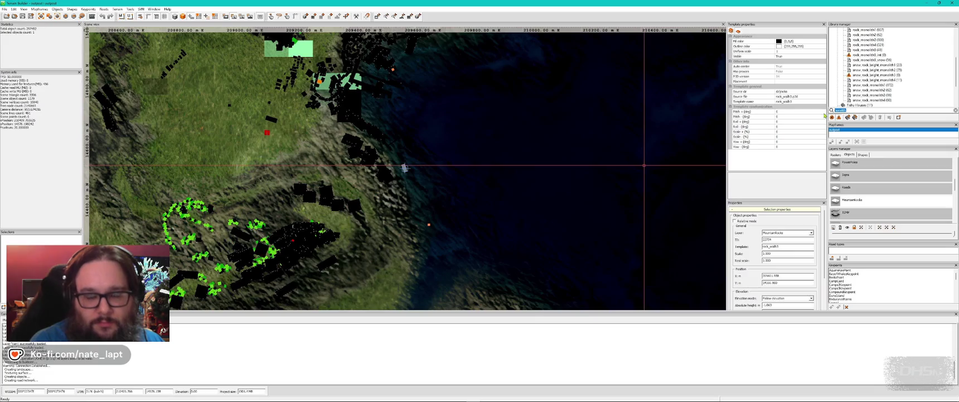
pyautogui.write('r')
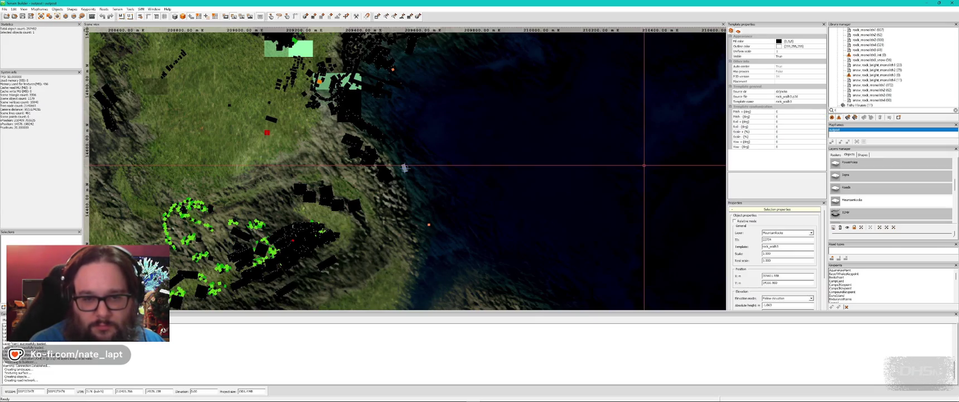
pyautogui.write('ock')
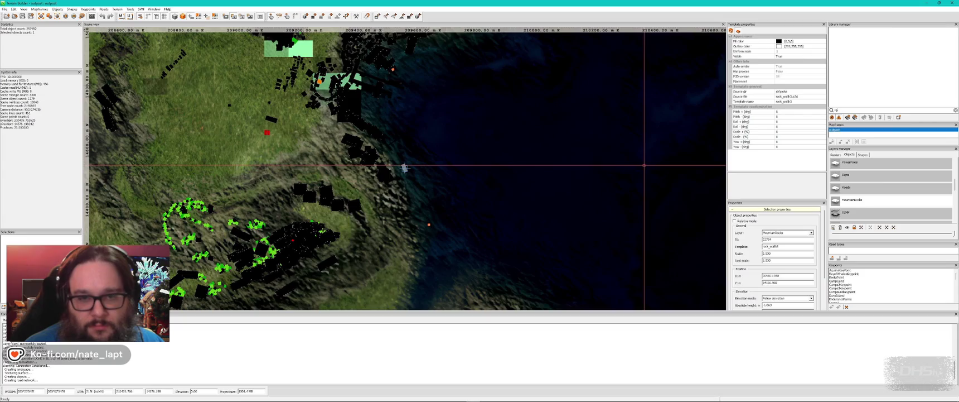
pyautogui.scroll(-2, 887, 87)
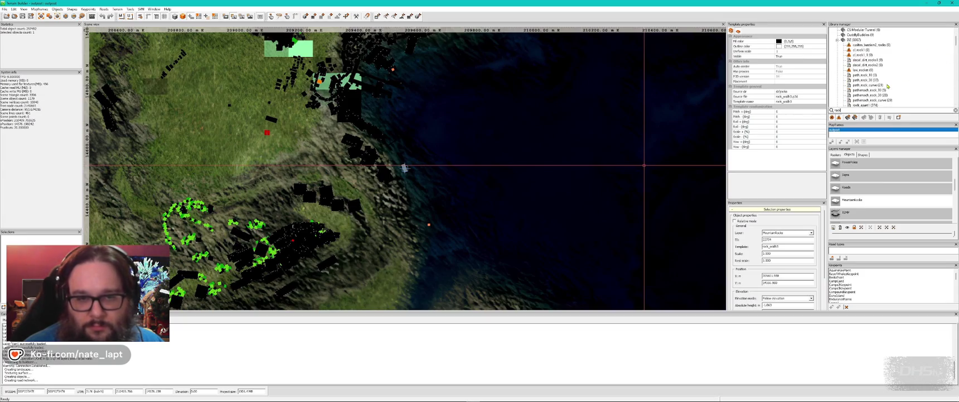
pyautogui.click(875, 60)
pyautogui.scroll(-2, 877, 65)
pyautogui.scroll(-4, 889, 78)
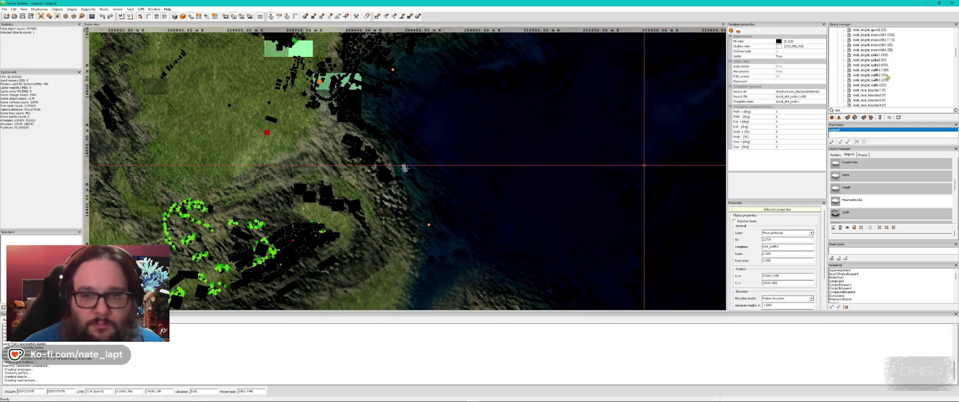
pyautogui.click(865, 82)
pyautogui.hotkey('alt', 'Tab')
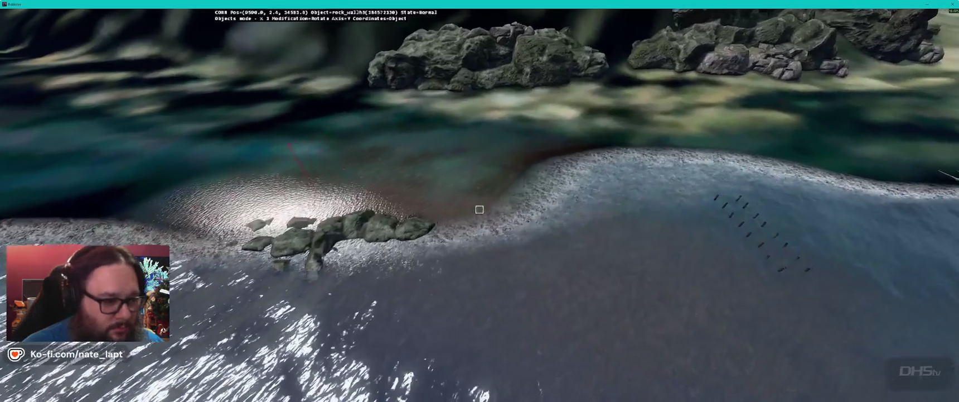
pyautogui.moveTo(472, 234); pyautogui.dragTo(491, 234)
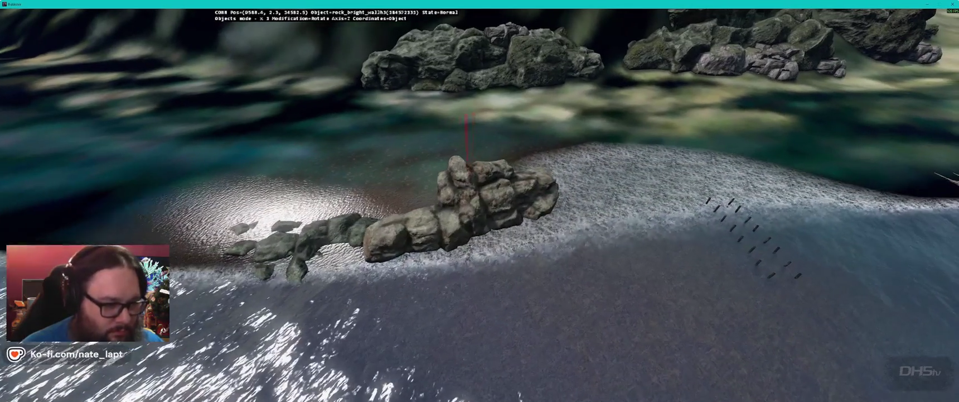
# Step: Tilt the bright rock on the X and Z axes and sink it lower into the water
pyautogui.press('x')
pyautogui.press('z')
pyautogui.moveTo(480, 207); pyautogui.dragTo(483, 208)
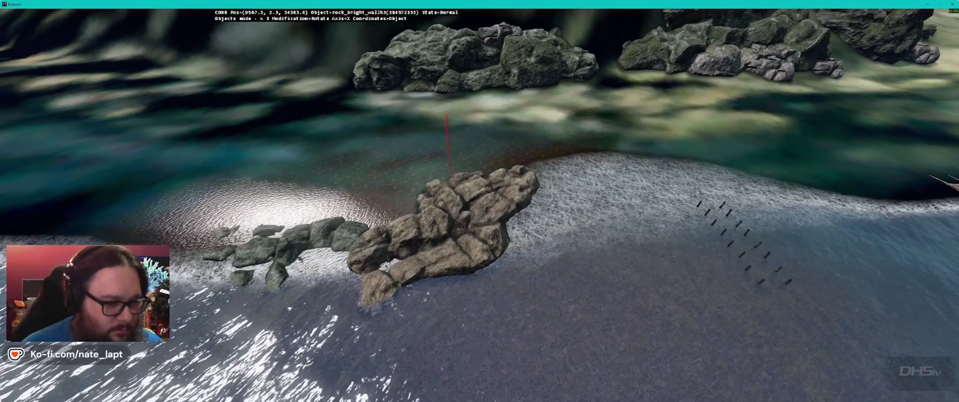
pyautogui.press('e')
pyautogui.moveTo(457, 234); pyautogui.dragTo(457, 246)
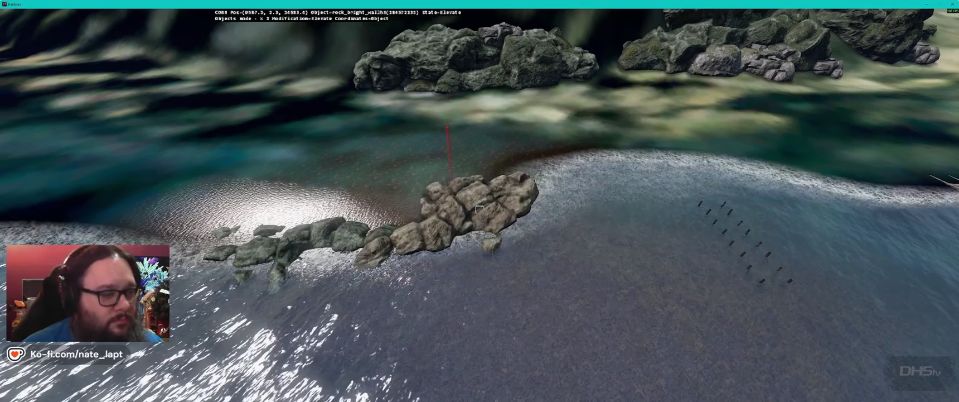
pyautogui.press('r')
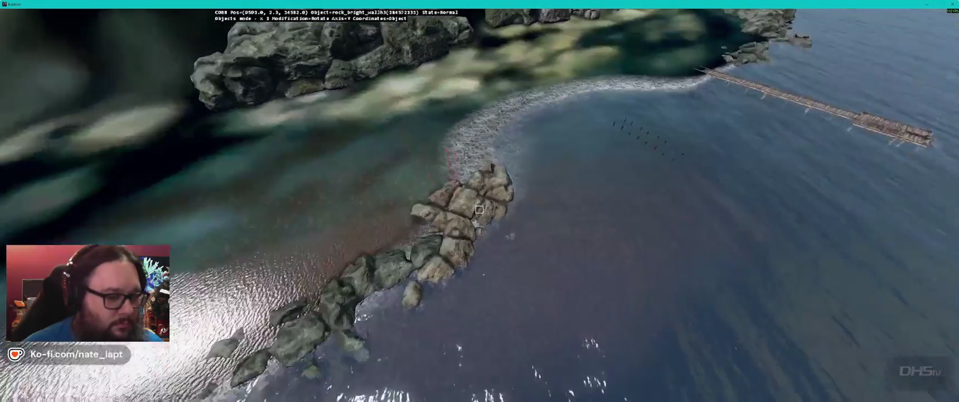
# Step: Rotate the selected rock group so it stretches farther along the shoreline
pyautogui.press('a')
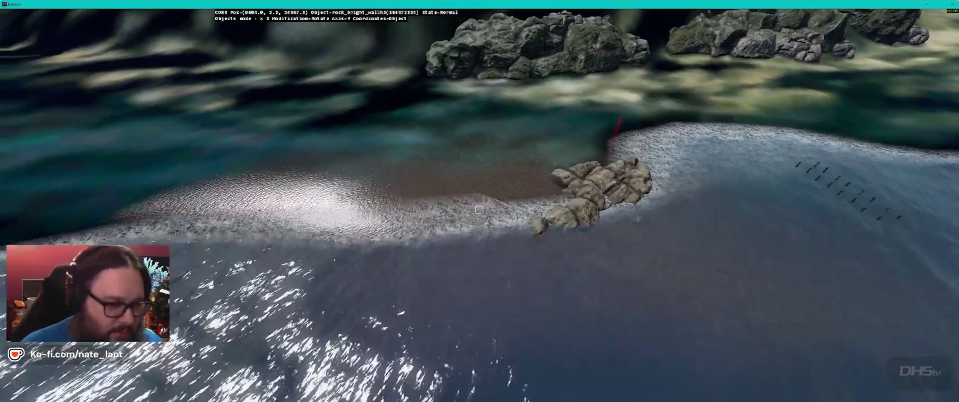
pyautogui.press('a')
pyautogui.moveTo(479, 207); pyautogui.dragTo(477, 208)
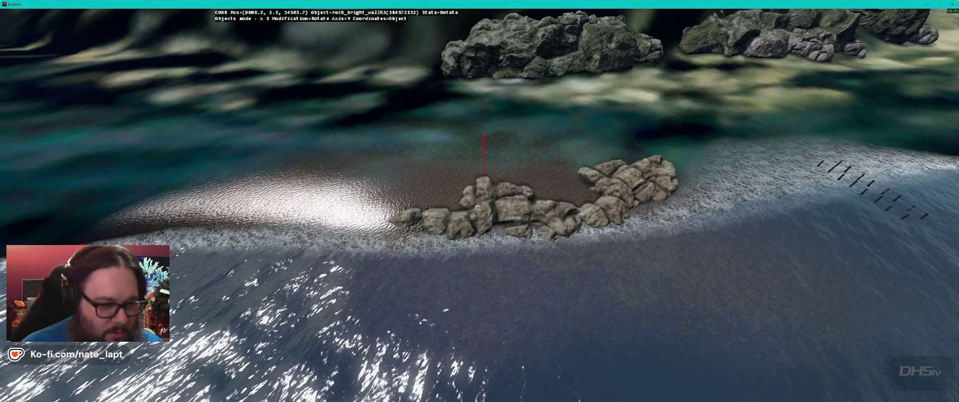
pyautogui.press('d')
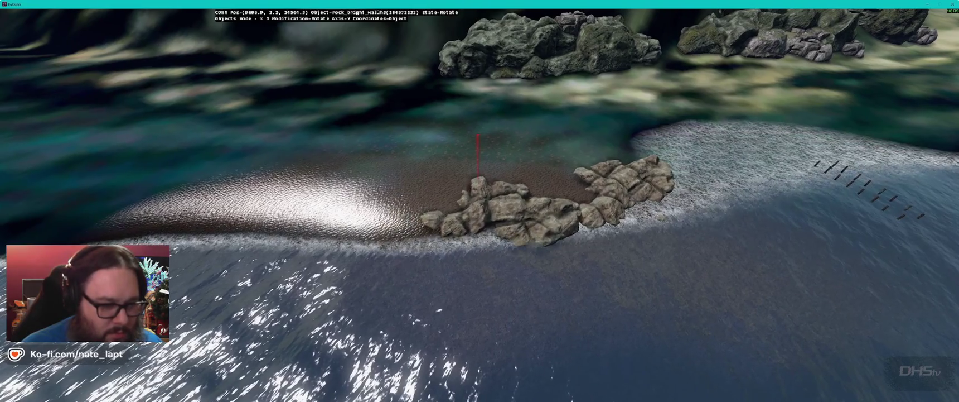
pyautogui.moveTo(480, 206); pyautogui.dragTo(477, 208)
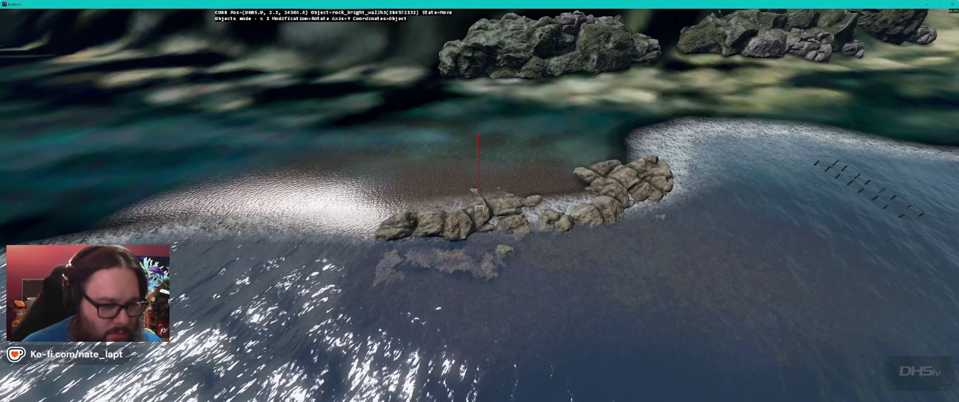
pyautogui.press('a')
pyautogui.press('e')
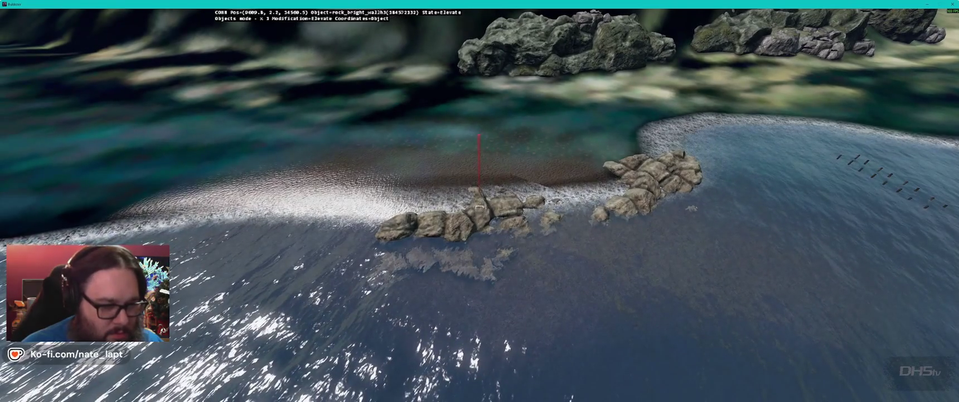
pyautogui.press('r')
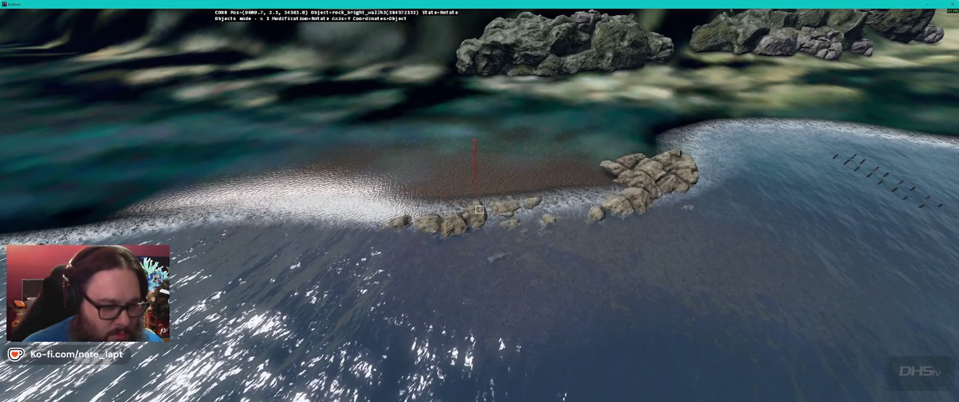
# Step: Orbit around the rock line and rotate the shoreline rock about the Y axis
pyautogui.press('d')
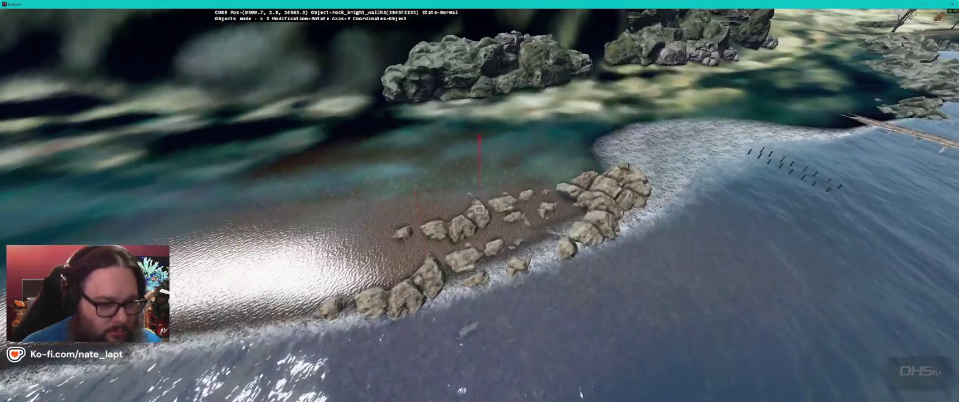
pyautogui.press('d')
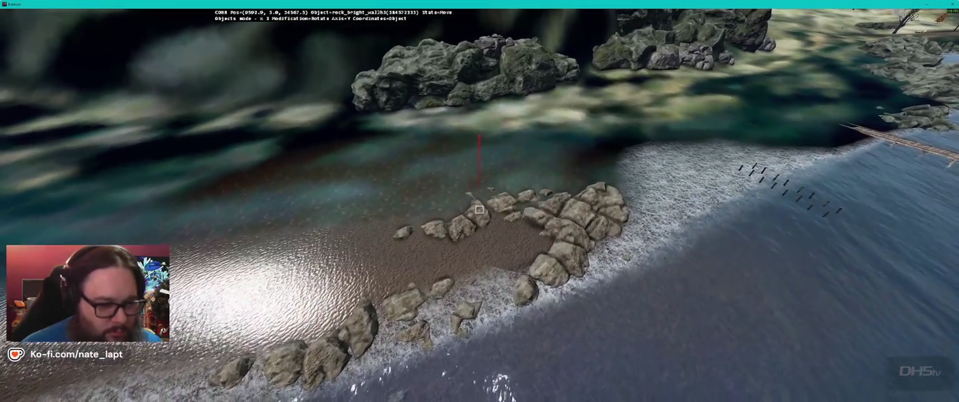
pyautogui.press('a')
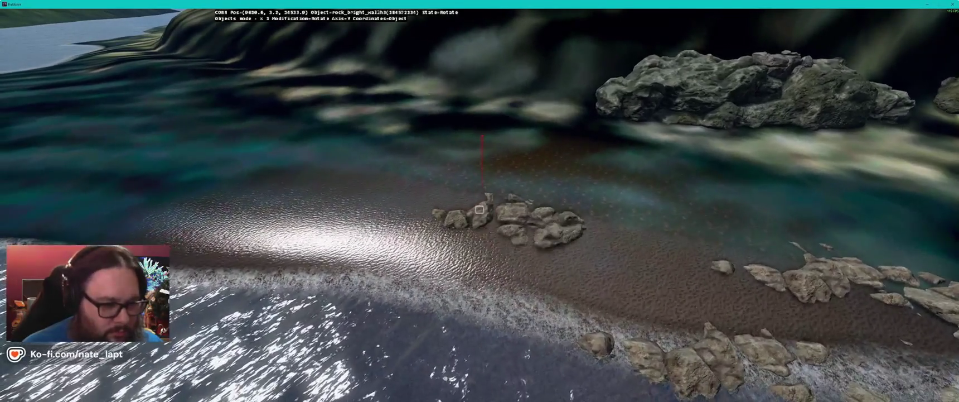
pyautogui.press('s')
pyautogui.press('w')
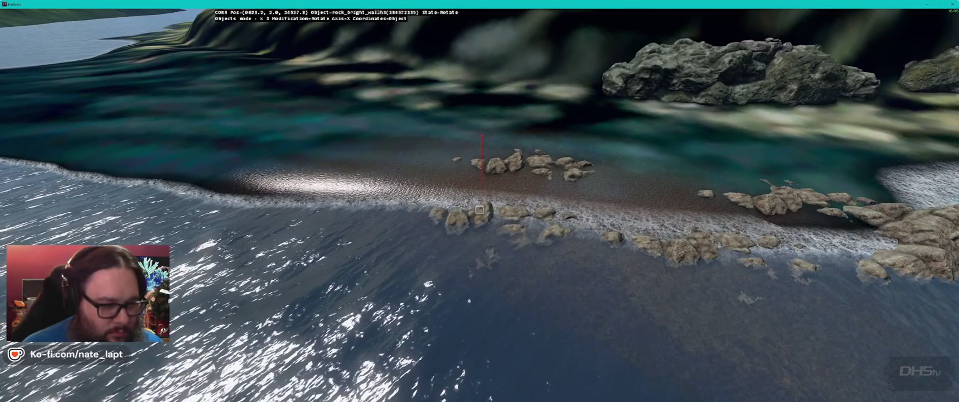
pyautogui.press('y')
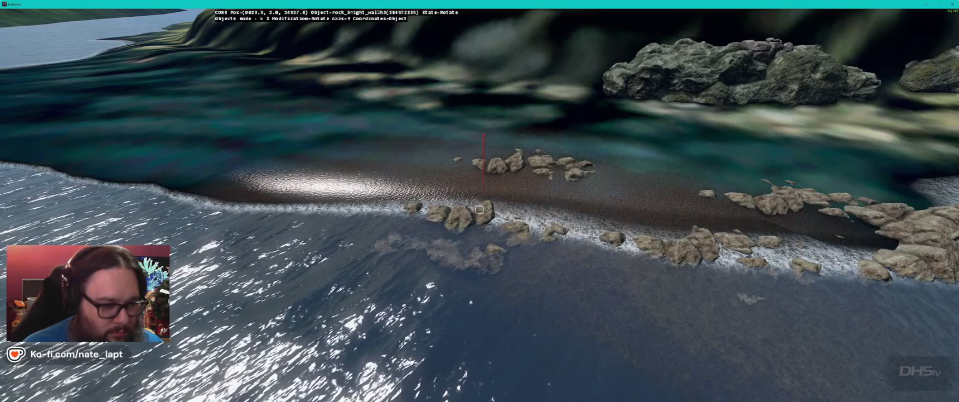
pyautogui.press('a')
pyautogui.press('alt')
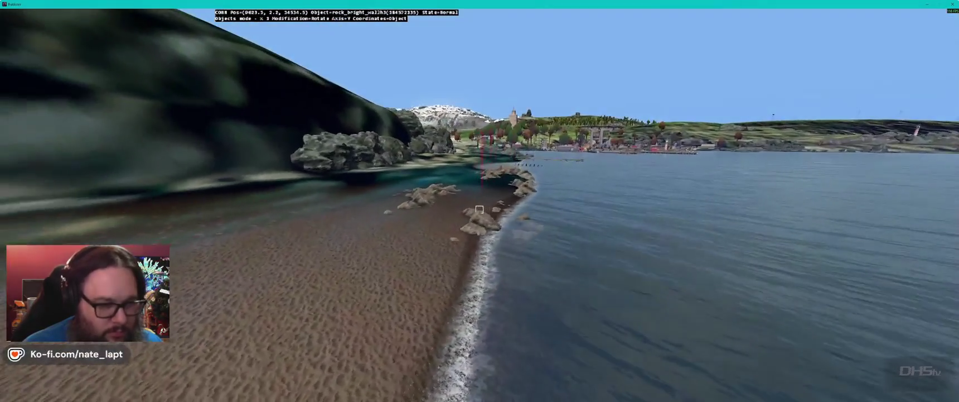
pyautogui.press('w')
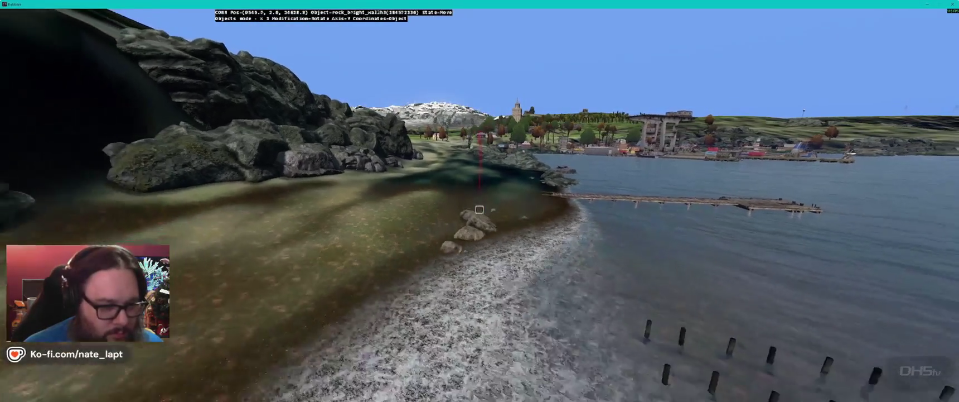
pyautogui.press('w')
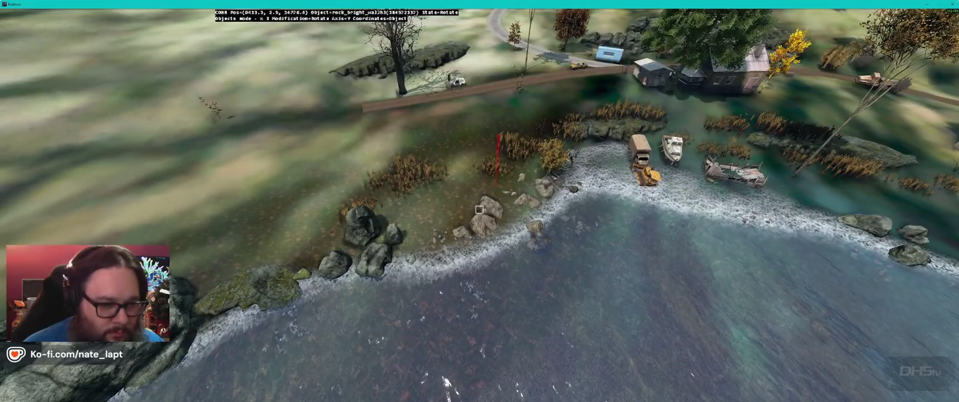
pyautogui.press('w')
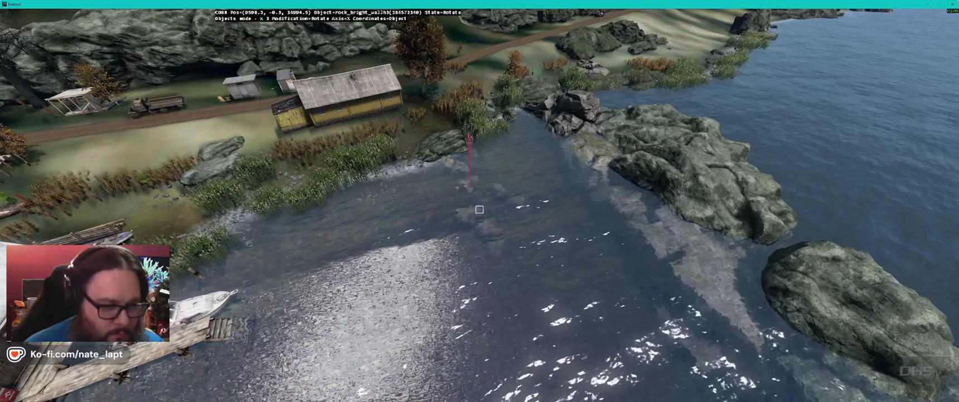
pyautogui.press('s')
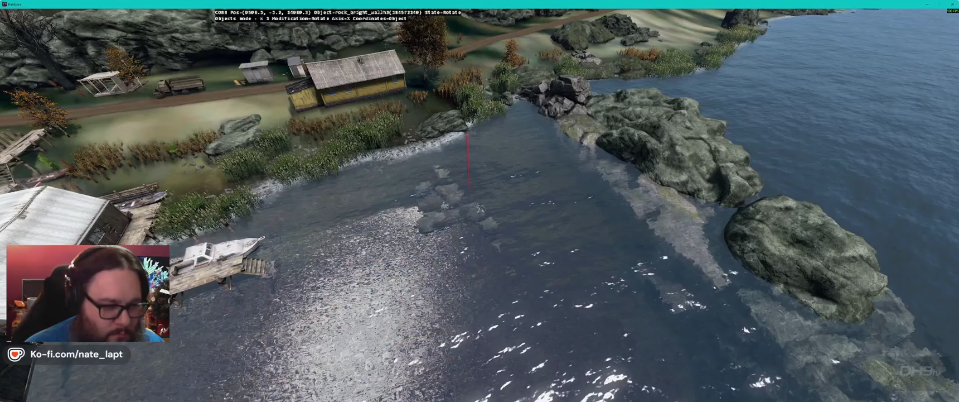
pyautogui.press('z')
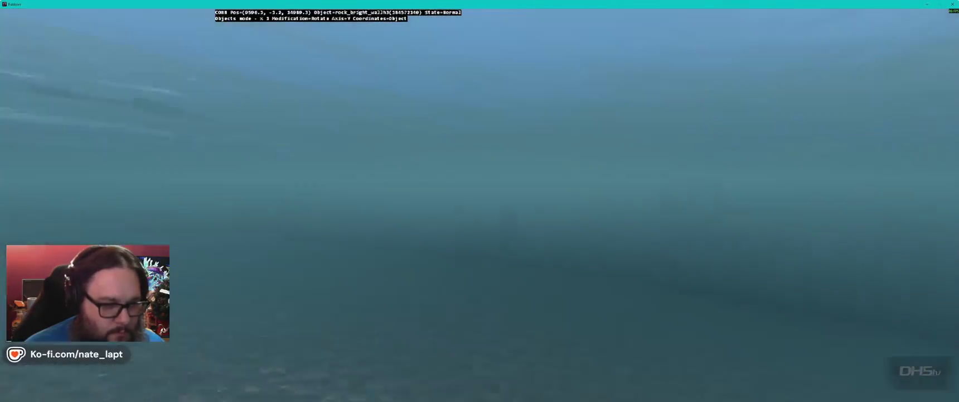
pyautogui.press('w')
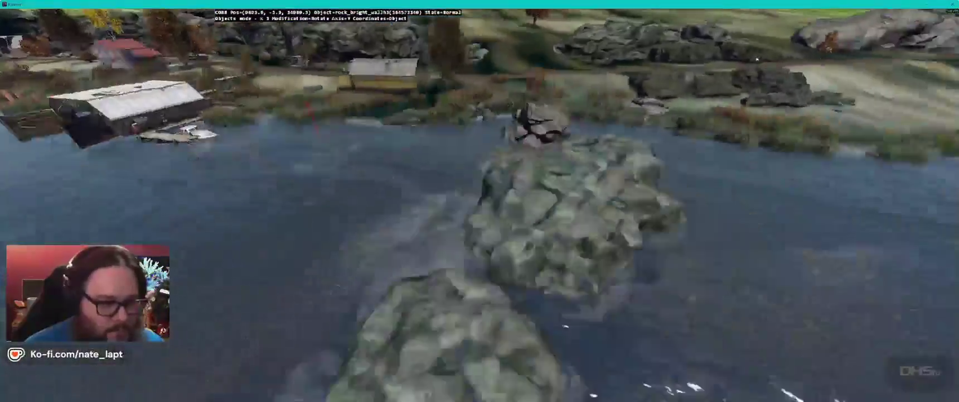
# Step: Turn the pale rock beside the reeds to a new orientation on the X and Y axes
pyautogui.press('w')
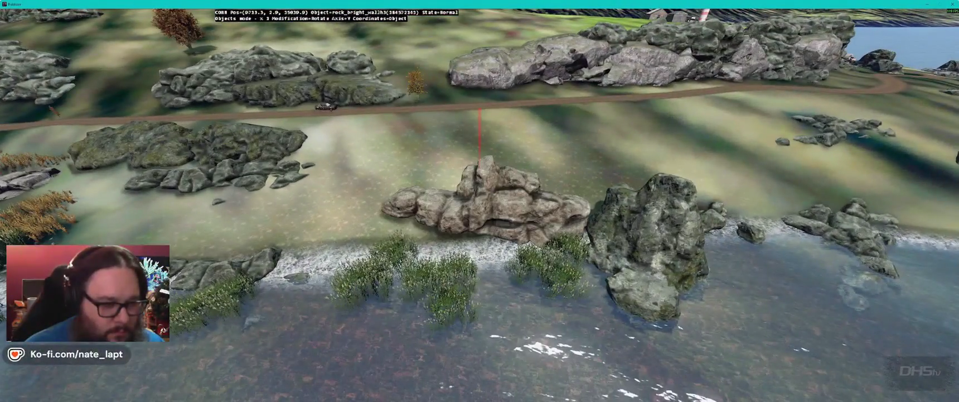
pyautogui.press('x')
pyautogui.press('r')
pyautogui.press('y')
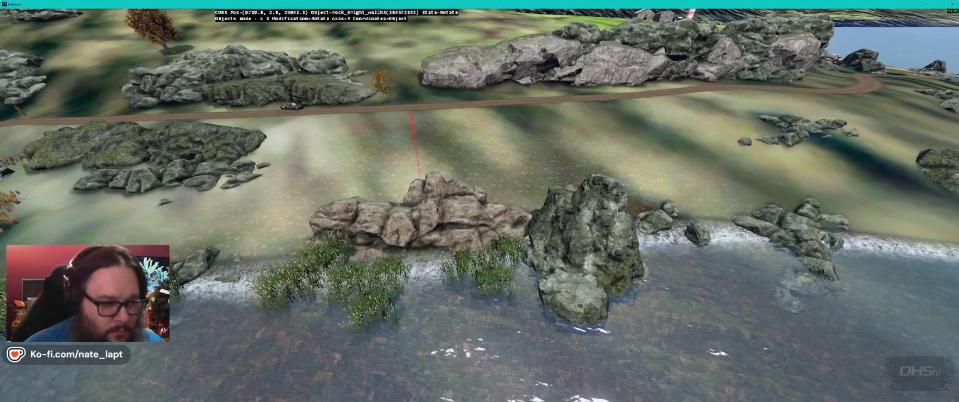
pyautogui.press('y')
pyautogui.press('r')
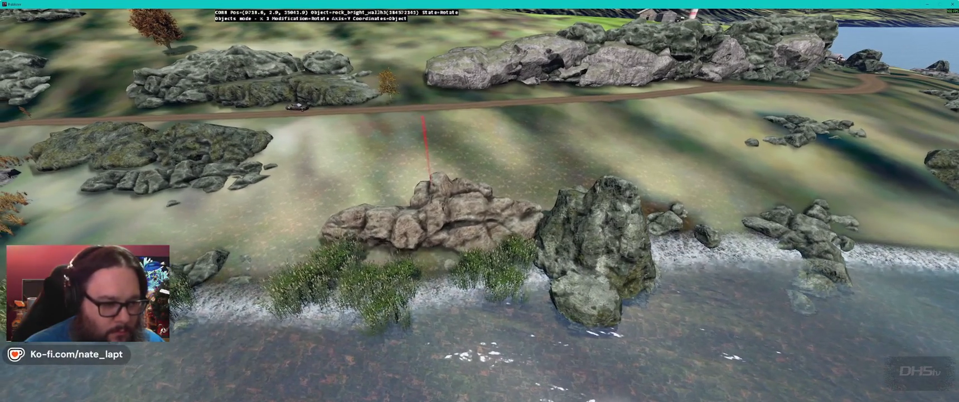
pyautogui.press('x')
pyautogui.press('y')
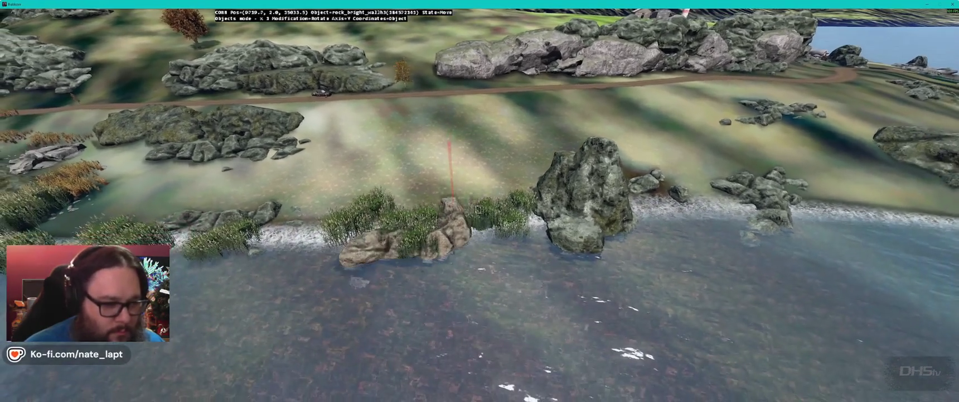
pyautogui.press('r')
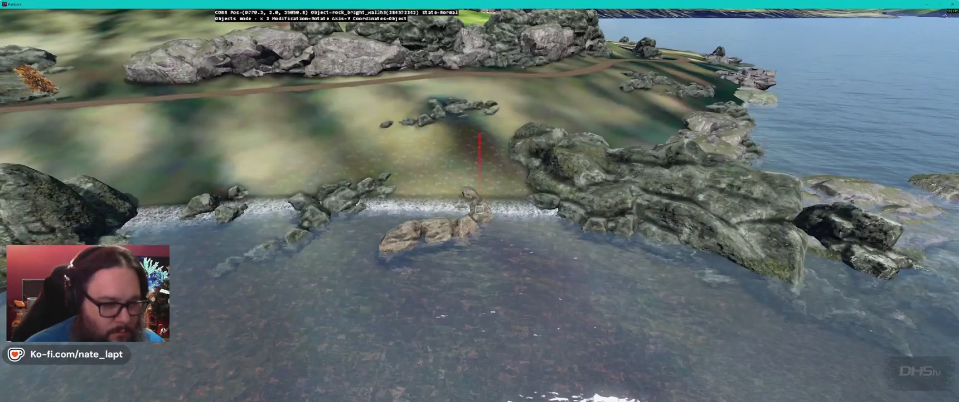
# Step: Move the rock to the water's edge and fly around the inland rock cluster to review
pyautogui.moveTo(479, 210); pyautogui.dragTo(479, 209)
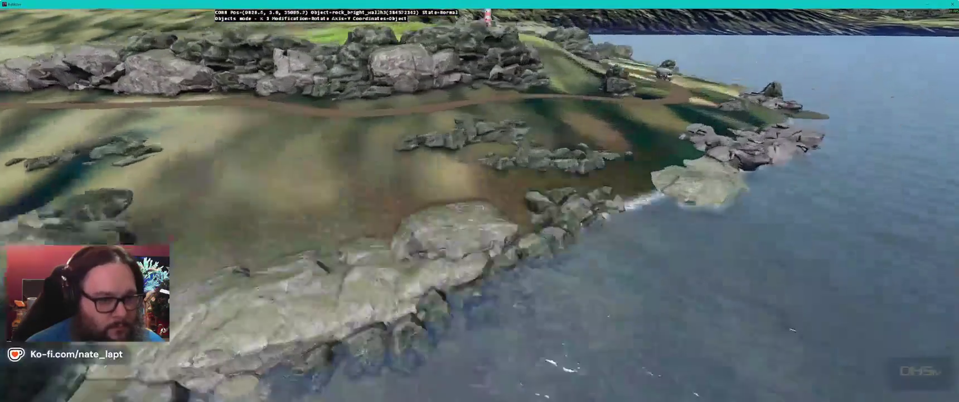
pyautogui.moveTo(479, 210); pyautogui.dragTo(479, 210)
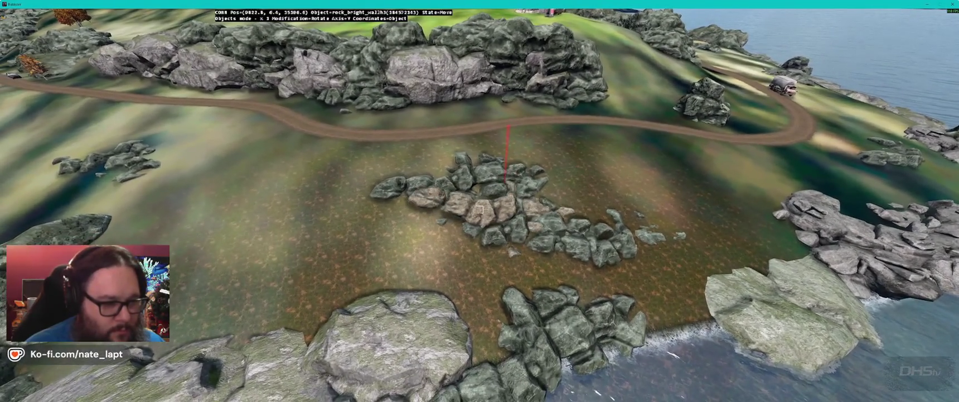
pyautogui.moveTo(479, 209); pyautogui.dragTo(479, 209)
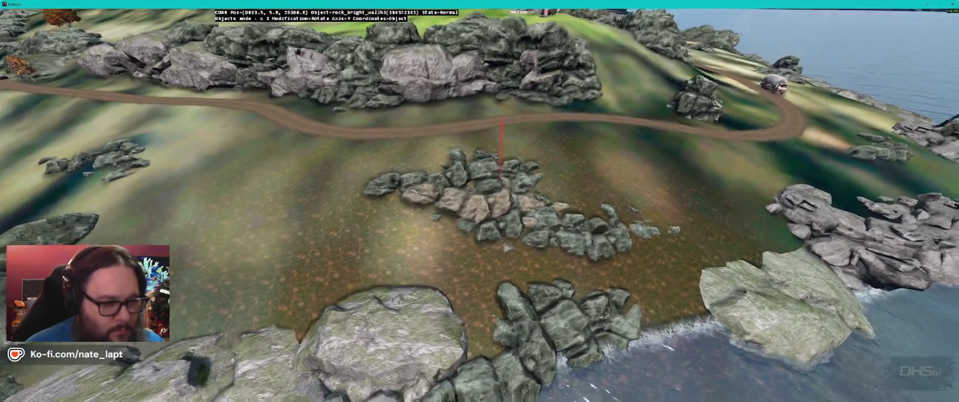
pyautogui.press('w')
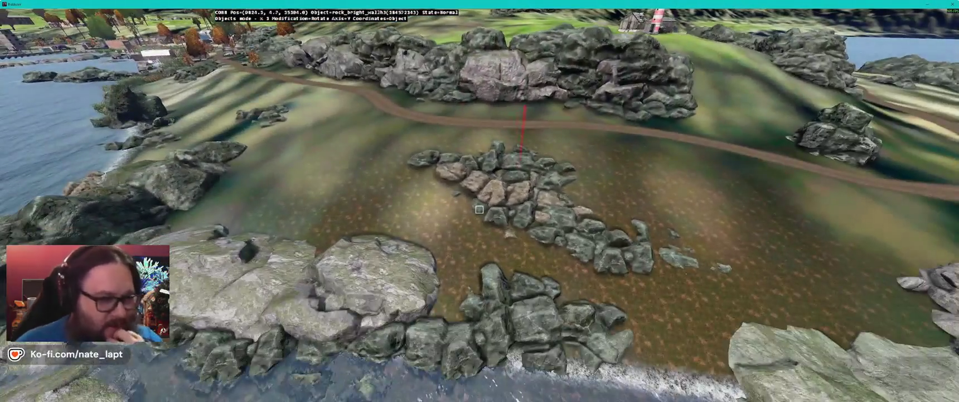
pyautogui.moveTo(479, 209); pyautogui.dragTo(479, 209)
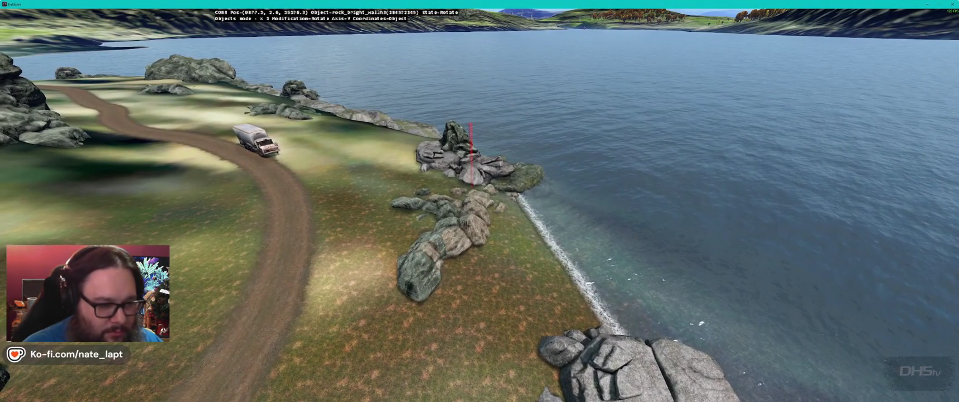
# Step: Nudge the rock_bright_wall3h cluster sideways and slightly lower on the grass behind the coastal rocks
pyautogui.moveTo(479, 209); pyautogui.dragTo(479, 209)
pyautogui.press('z')
pyautogui.press('z')
pyautogui.press('y')
pyautogui.press('d')
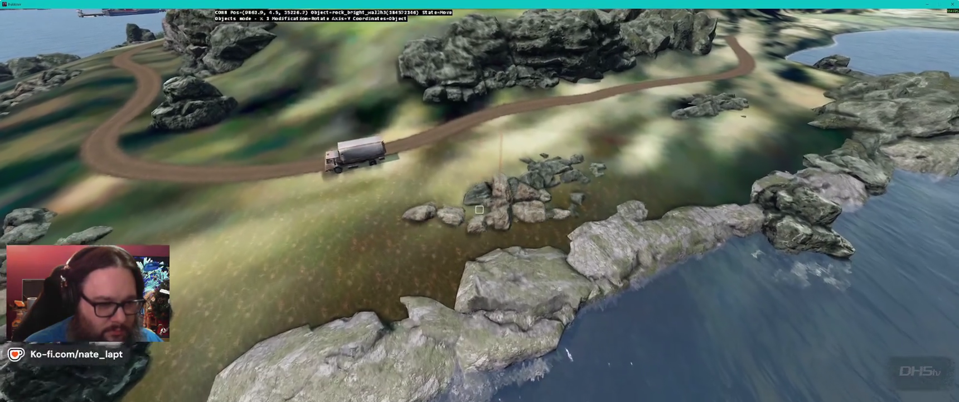
pyautogui.moveTo(479, 210)
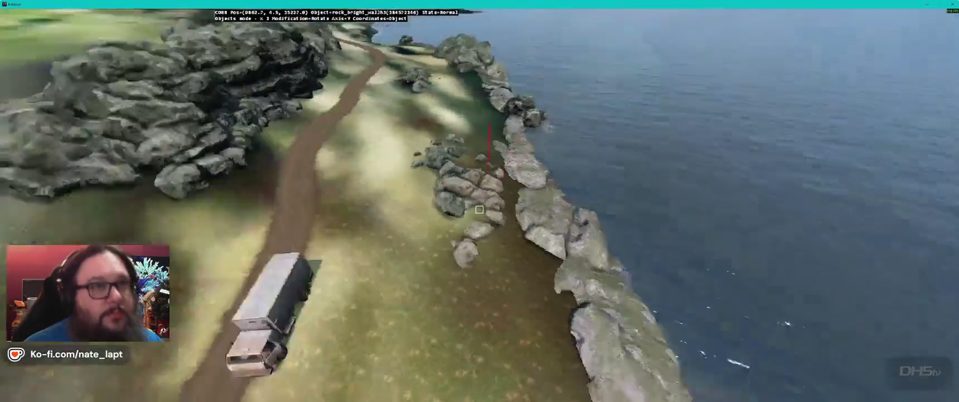
pyautogui.press('w')
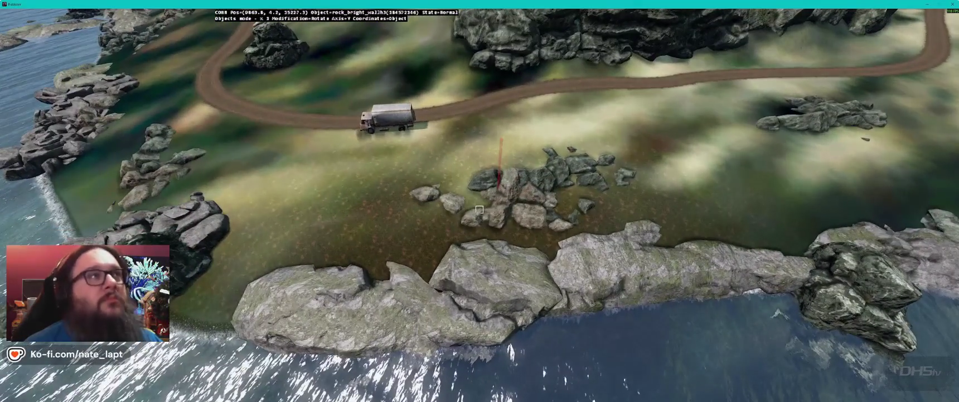
pyautogui.moveTo(479, 209); pyautogui.dragTo(479, 209)
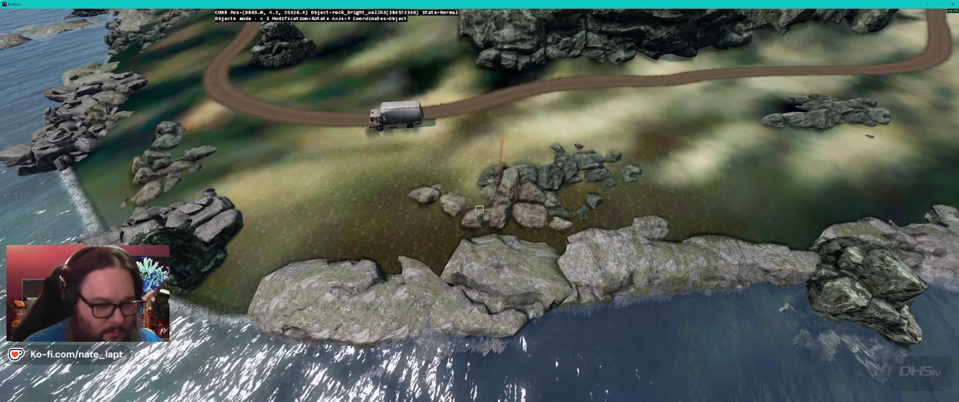
# Step: Paste a new bright wall rock at the cove shoreline and rotate it to fit the shore
pyautogui.press('w')
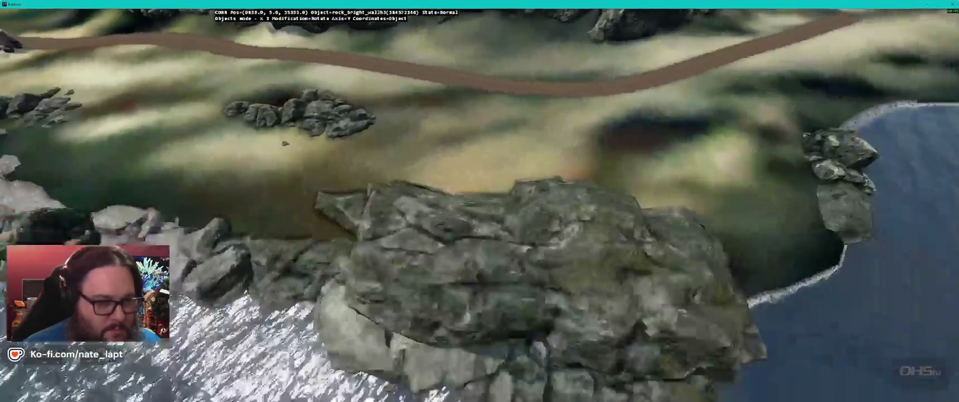
pyautogui.press('s')
pyautogui.hotkey('ctrl', 'v')
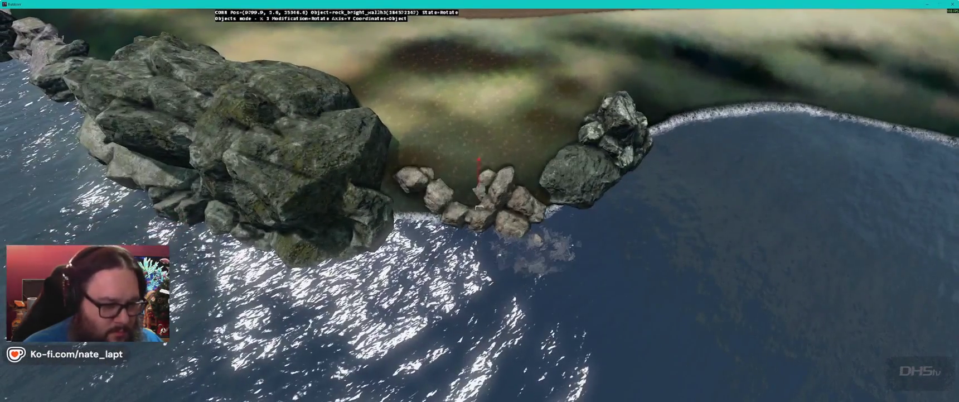
pyautogui.moveTo(501, 200)
pyautogui.mouseDown()
pyautogui.moveTo(502, 189)
pyautogui.moveTo(478, 190)
pyautogui.moveTo(478, 207)
pyautogui.moveTo(477, 172)
pyautogui.mouseUp()
pyautogui.moveTo(479, 209); pyautogui.dragTo(479, 234)
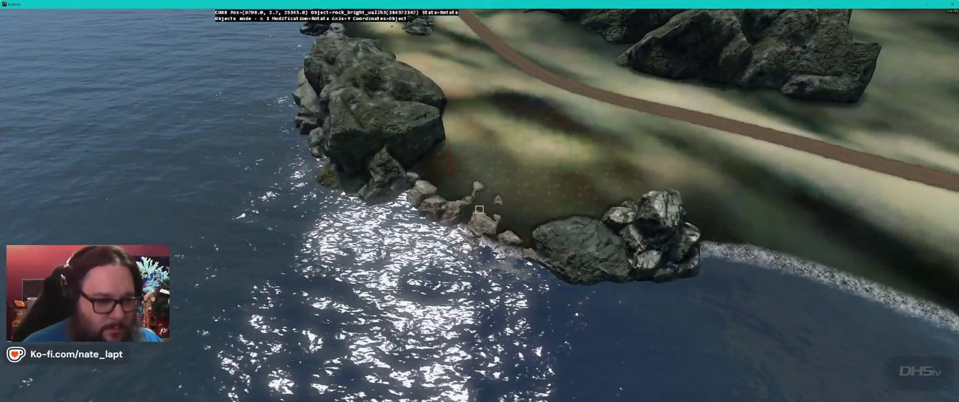
pyautogui.moveTo(480, 209)
pyautogui.mouseDown()
pyautogui.moveTo(446, 206)
pyautogui.moveTo(476, 207)
pyautogui.mouseUp()
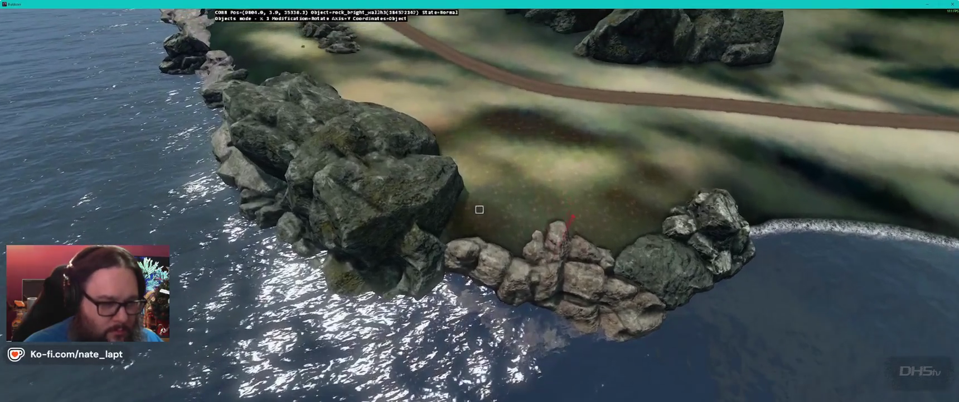
# Step: Paste another wall rock and slide it into the gap by the mossy boulders, then return to Terrain Builder
pyautogui.hotkey('ctrl', 'v')
pyautogui.moveTo(479, 167); pyautogui.dragTo(479, 169)
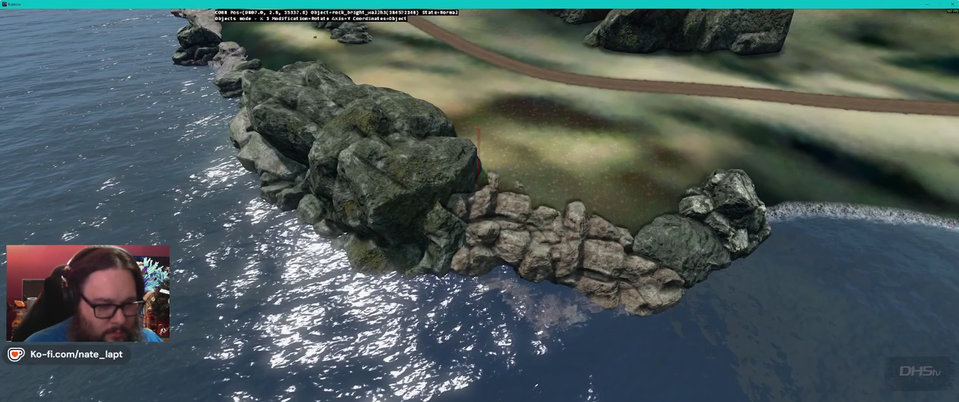
pyautogui.press('w')
pyautogui.press('w')
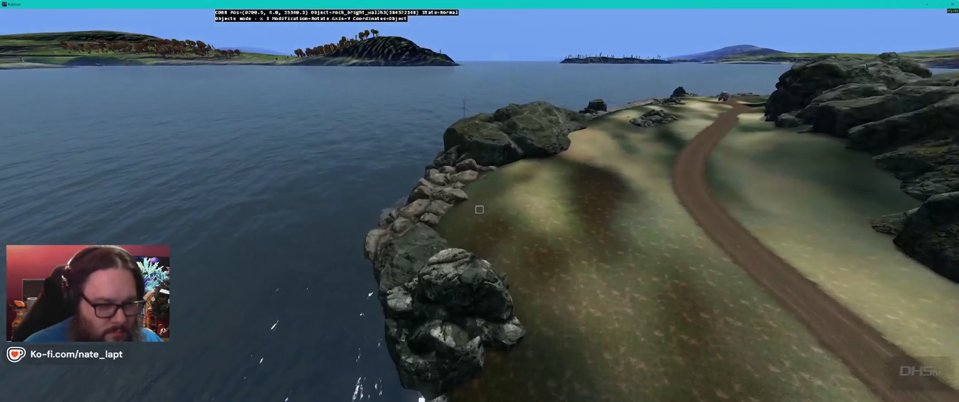
pyautogui.moveTo(479, 209); pyautogui.dragTo(479, 209)
pyautogui.hotkey('alt', 'Tab')
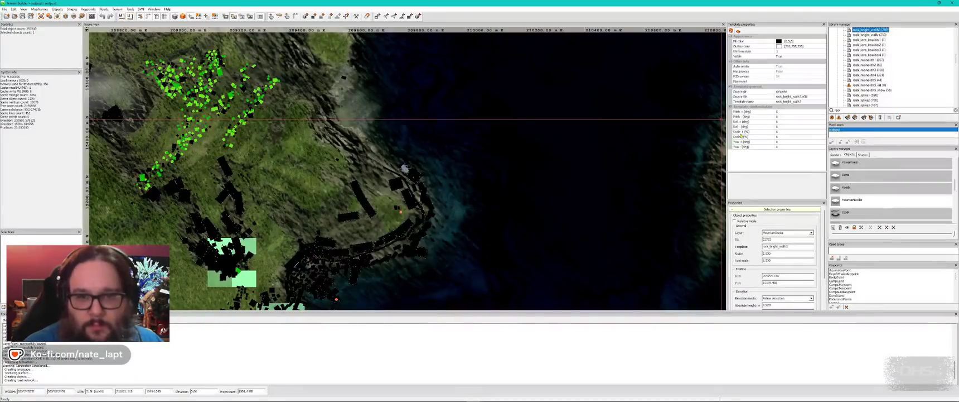
# Step: Select rock_bright_spike2 in the Library manager and switch to Buldozer to place it on the rock wall
pyautogui.click(872, 95)
pyautogui.hotkey('alt', 'Tab')
pyautogui.hotkey('alt', 'Tab')
pyautogui.scroll(-10, 859, 81)
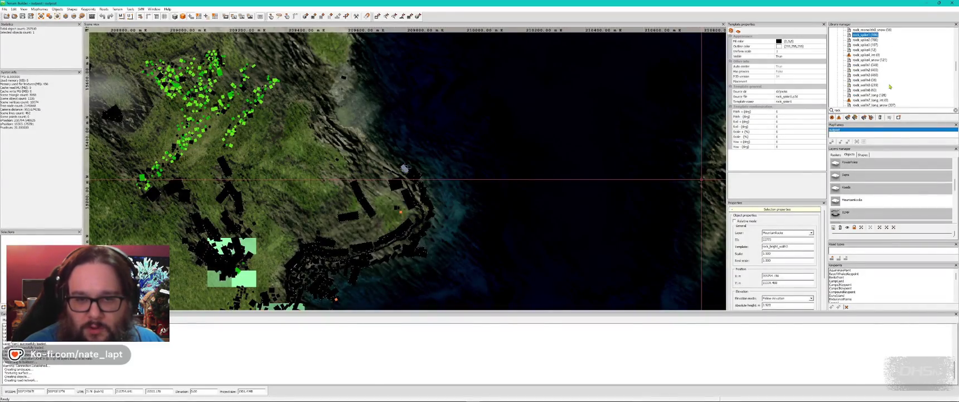
pyautogui.scroll(10, 890, 87)
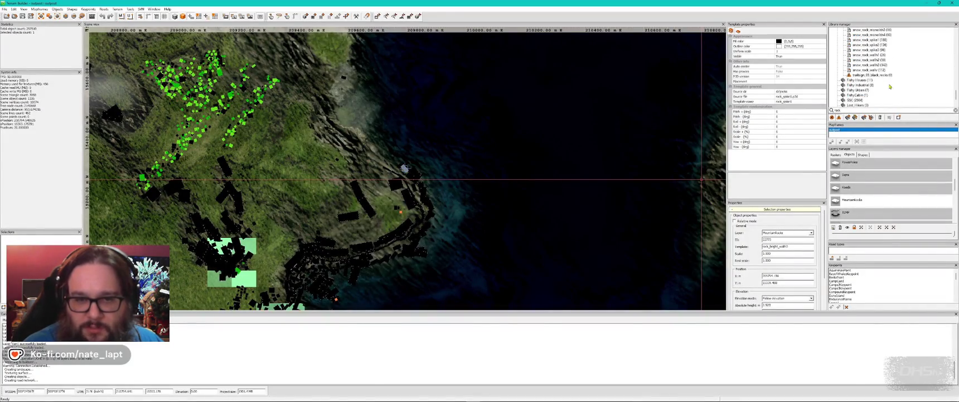
pyautogui.scroll(3, 890, 87)
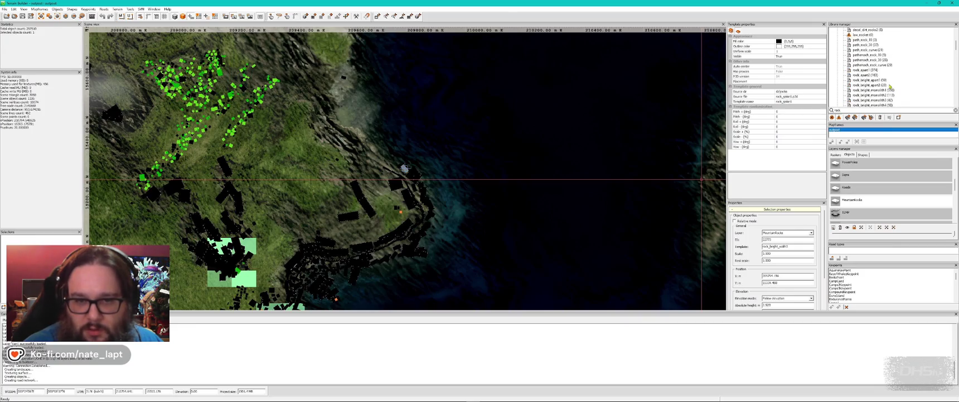
pyautogui.scroll(-3, 890, 77)
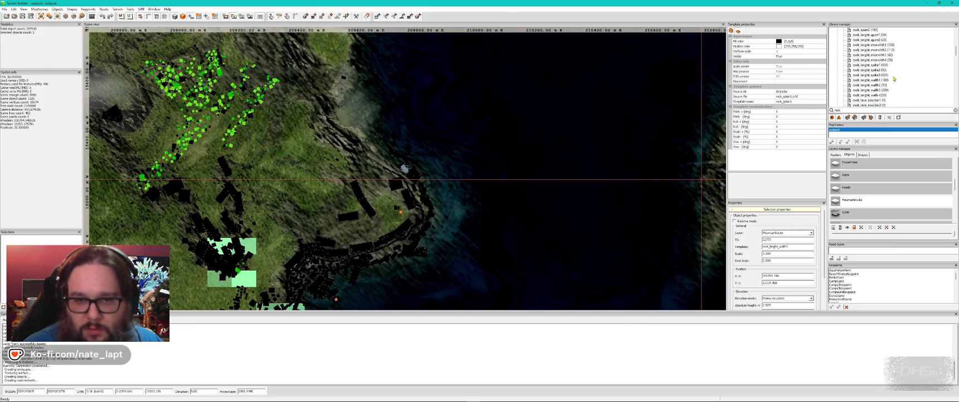
pyautogui.click(876, 74)
pyautogui.hotkey('alt', 'Tab')
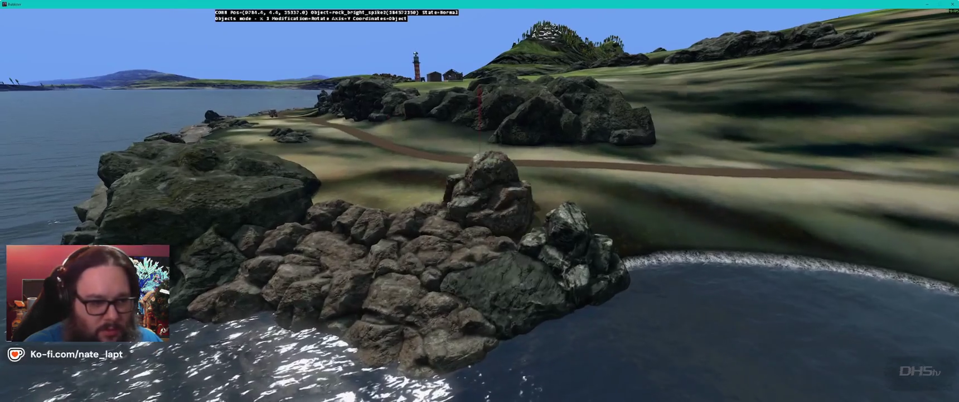
# Step: Rotate the central spike rock on the cove wall to a natural angle
pyautogui.press('shift')
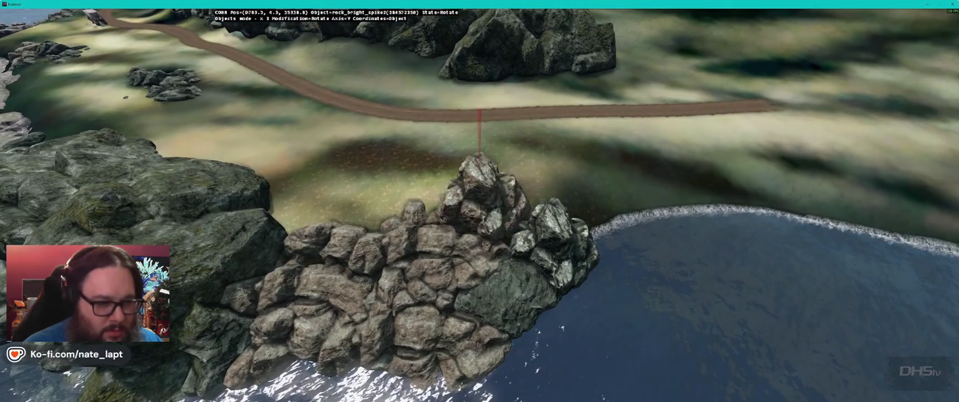
pyautogui.press('a')
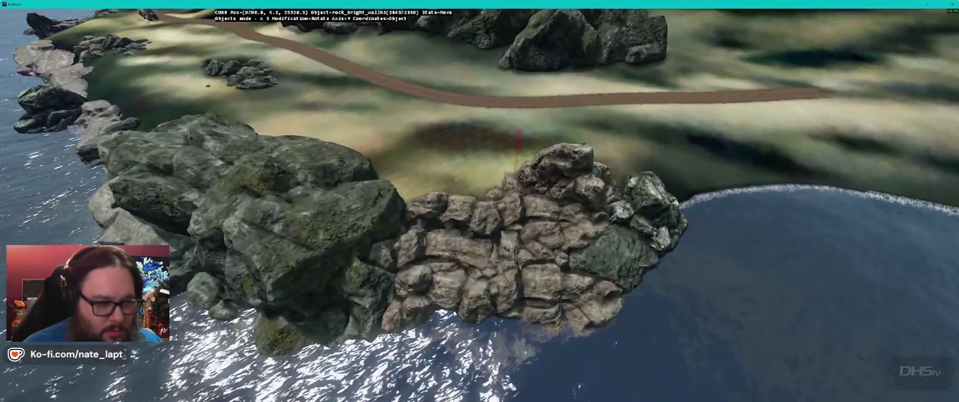
pyautogui.press('w')
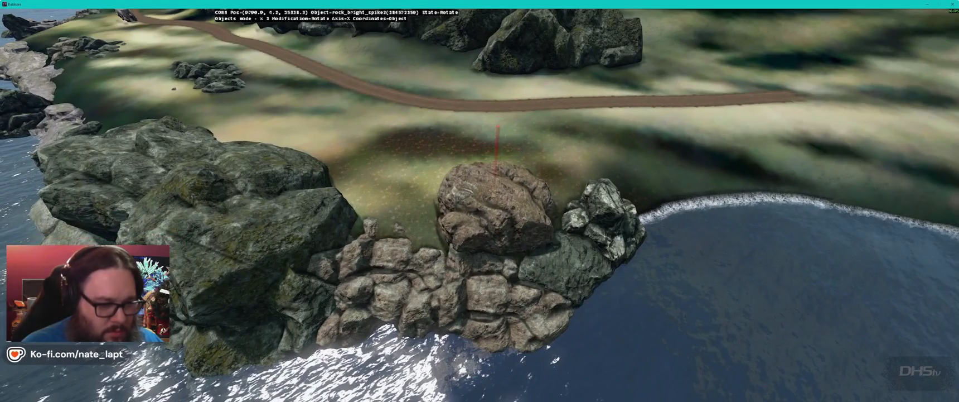
pyautogui.press('shift')
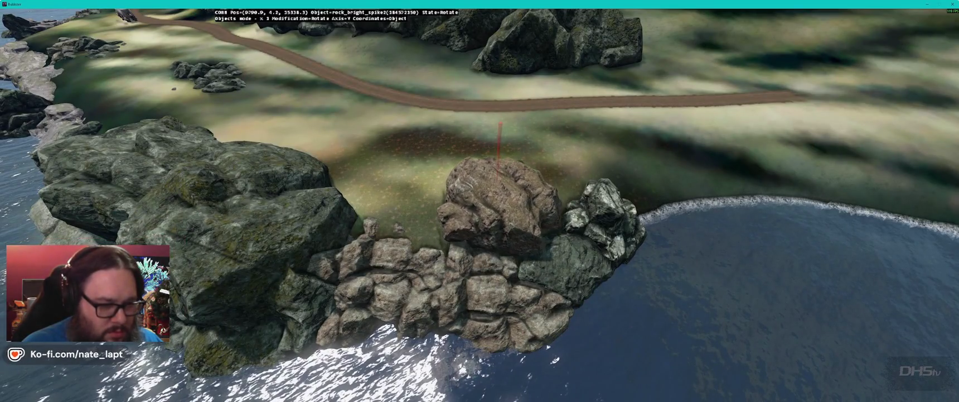
pyautogui.press('pagedown')
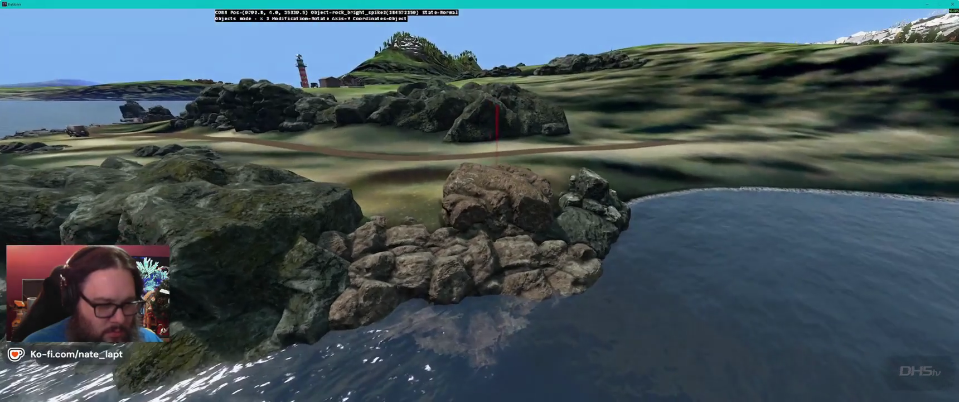
pyautogui.press('z')
pyautogui.press('y')
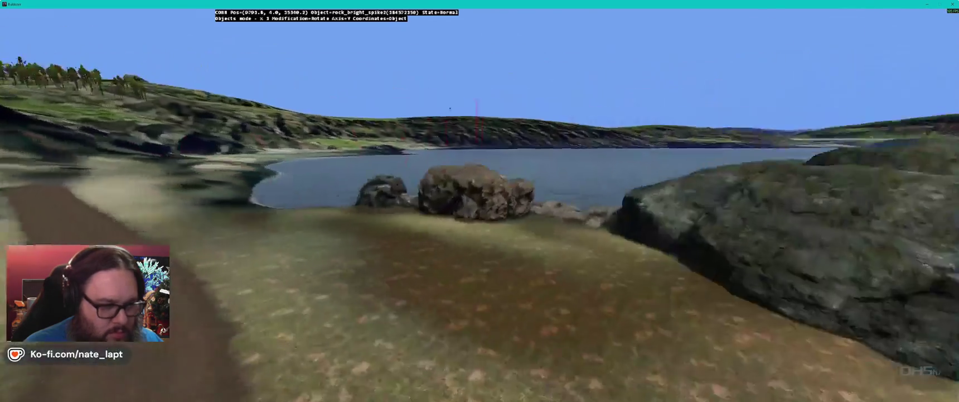
pyautogui.press('alt')
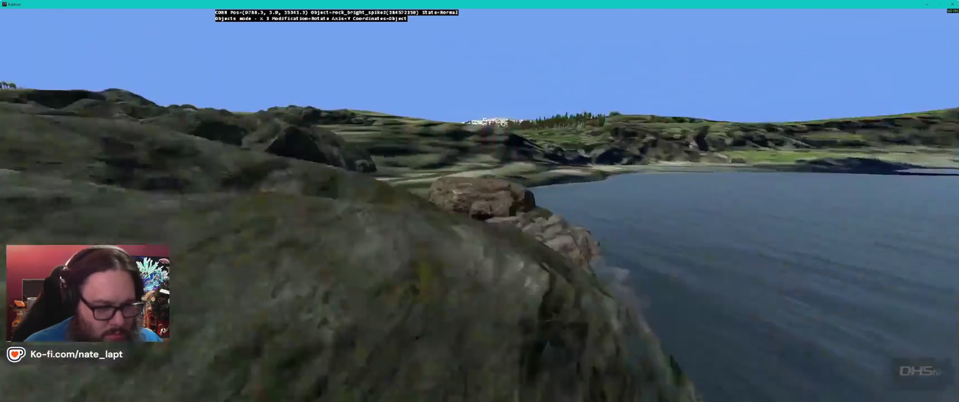
# Step: Pick another spike rock from the library and turn it among the low shoreline rocks at the water's edge
pyautogui.hotkey('alt', 'Tab')
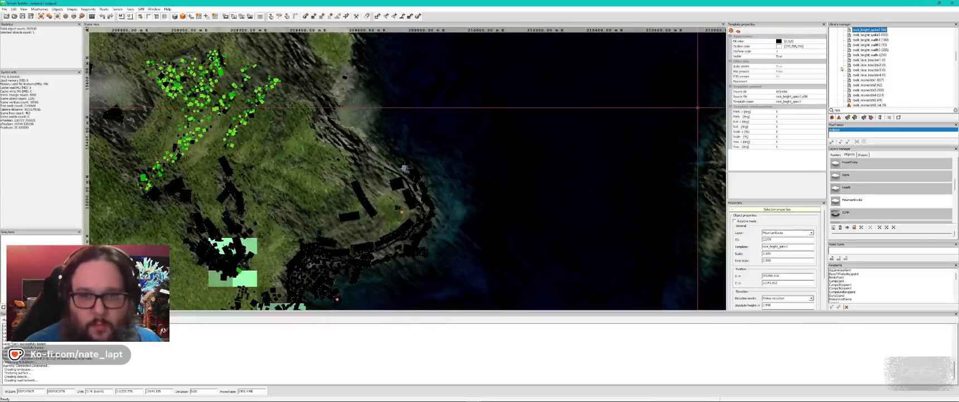
pyautogui.scroll(1, 876, 39)
pyautogui.click(877, 50)
pyautogui.hotkey('alt', 'Tab')
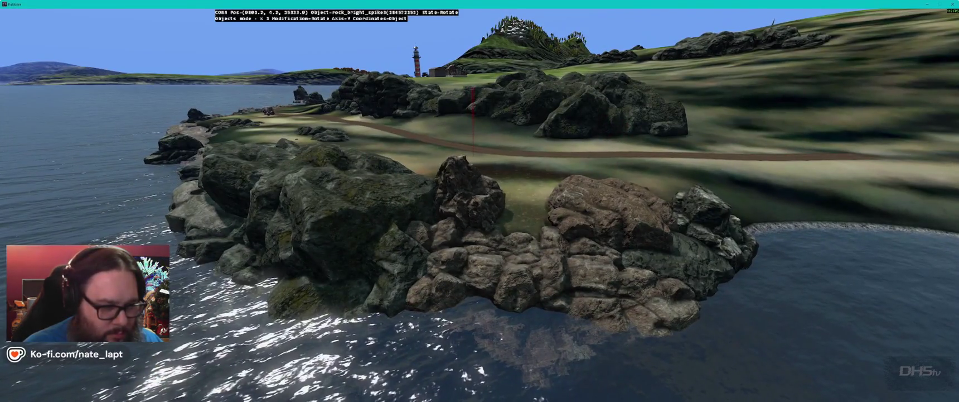
pyautogui.press('w')
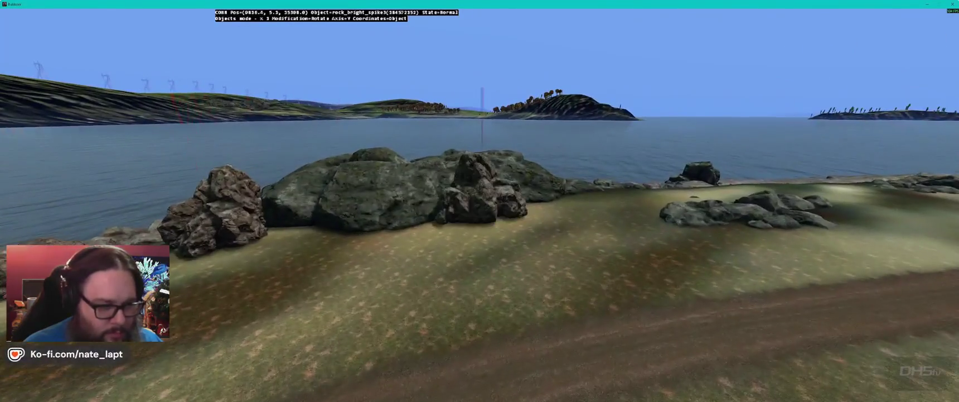
pyautogui.press('w')
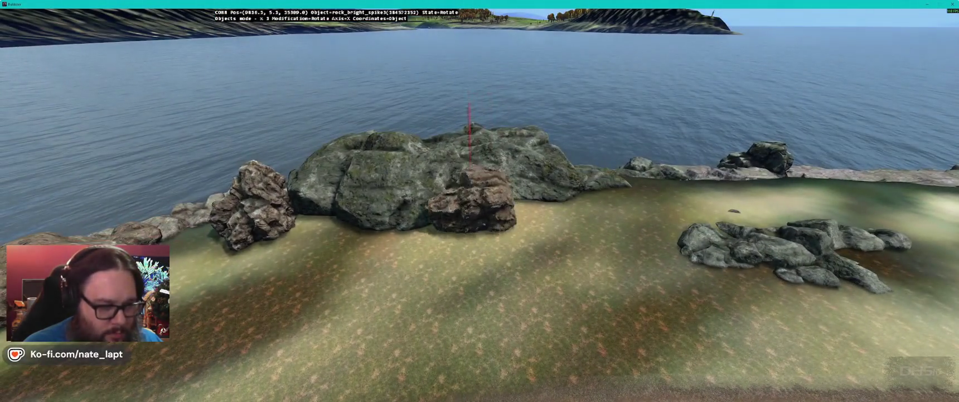
pyautogui.press('d')
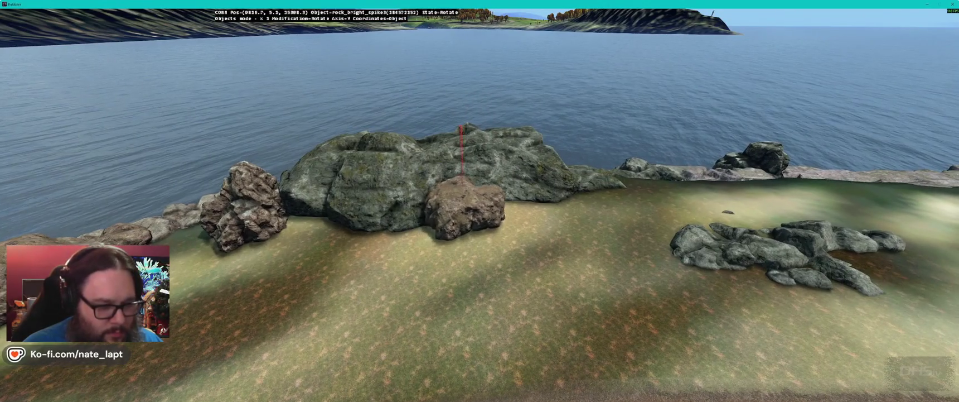
pyautogui.press('z')
pyautogui.press('a')
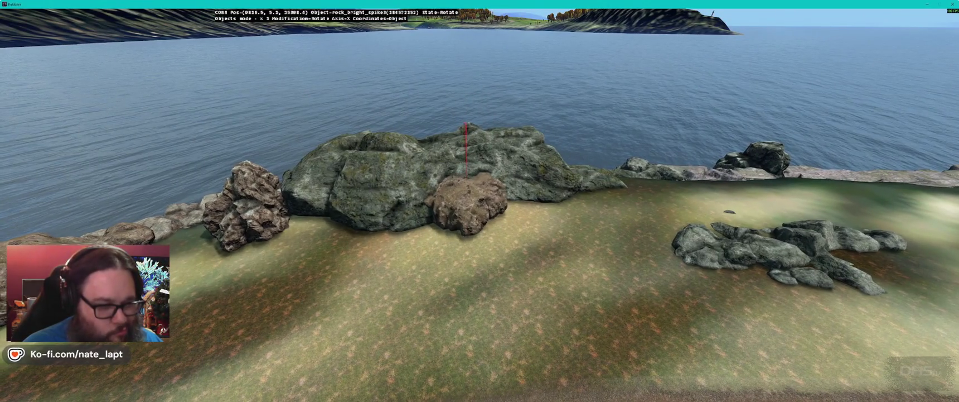
pyautogui.press('d')
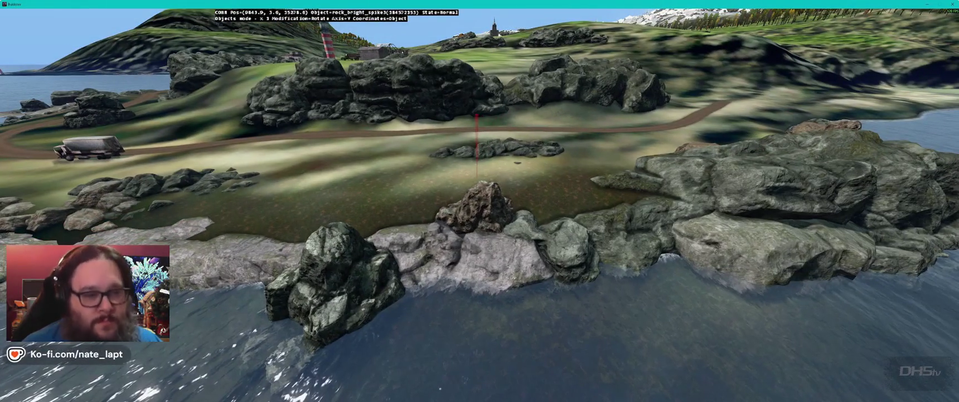
pyautogui.hotkey('alt', 'Tab')
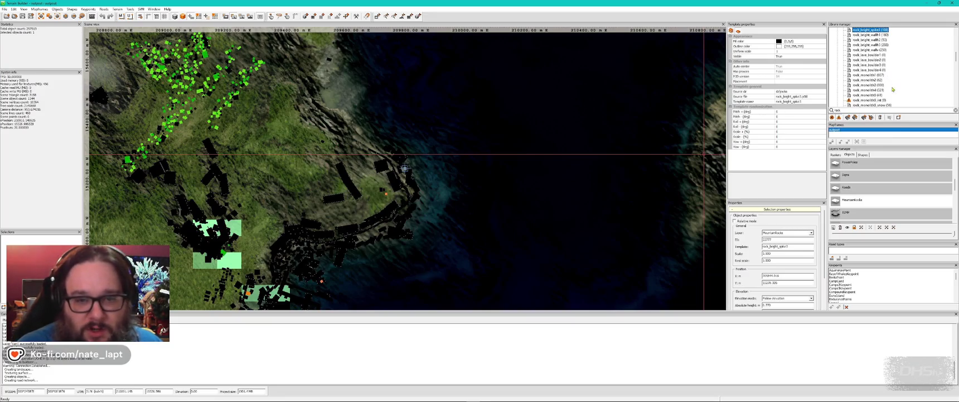
# Step: Pick rock_monolith5 from the library and turn it to a new orientation at the shore
pyautogui.click(869, 96)
pyautogui.hotkey('alt', 'Tab')
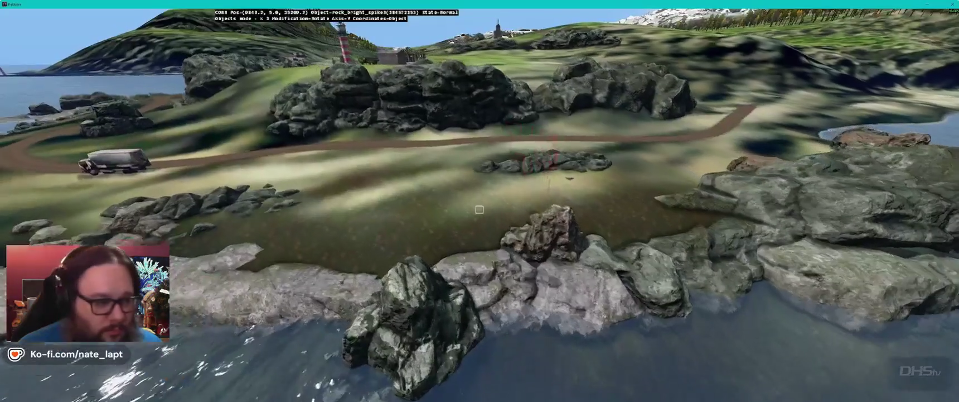
pyautogui.press('s')
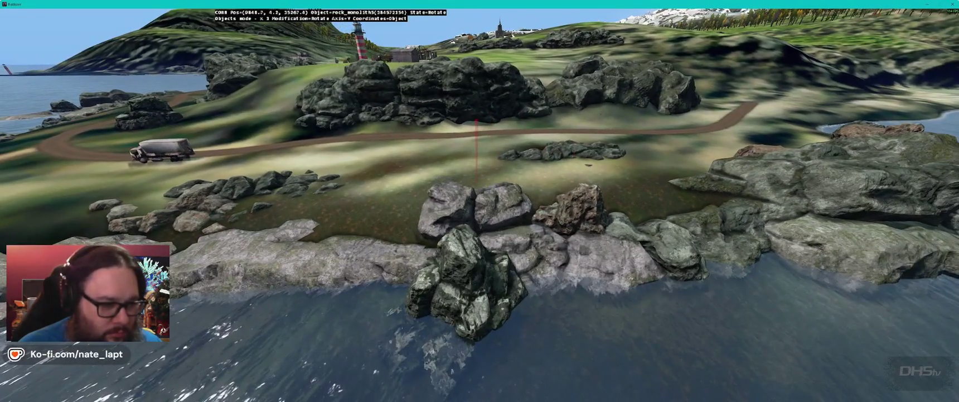
pyautogui.press('s')
pyautogui.press('w')
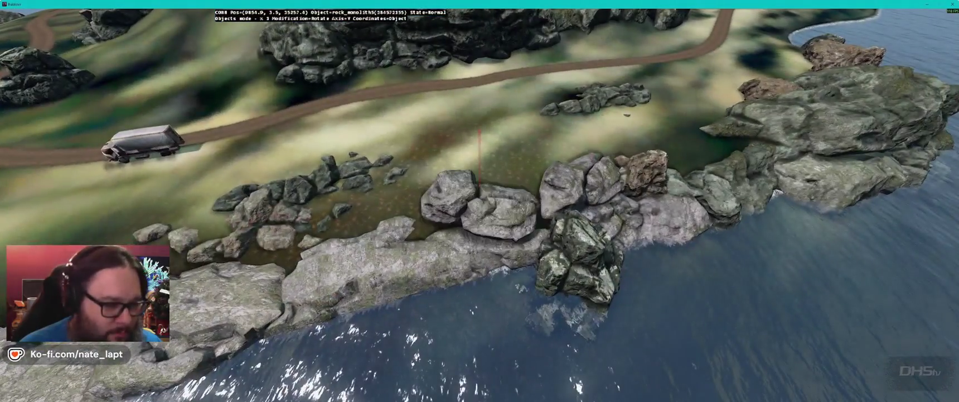
pyautogui.moveTo(479, 206); pyautogui.dragTo(490, 207)
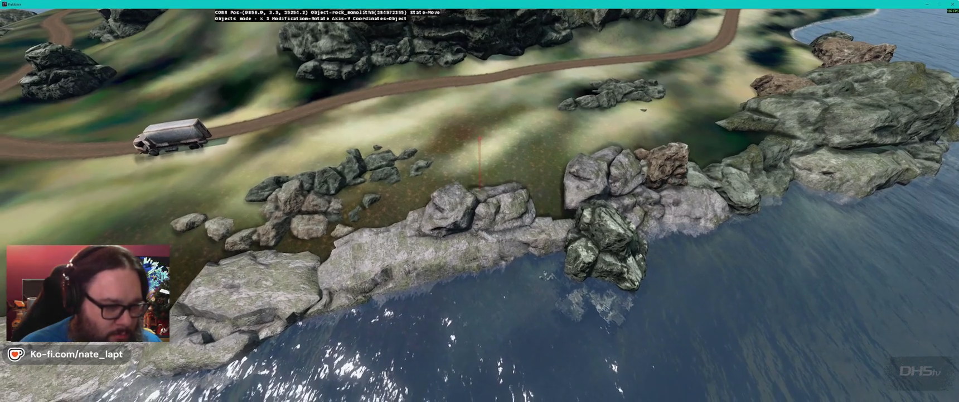
# Step: Select rock_monolith4 instead and rotate the shoreline monolith into line with the coastal rocks
pyautogui.hotkey('alt', 'Tab')
pyautogui.click(865, 55)
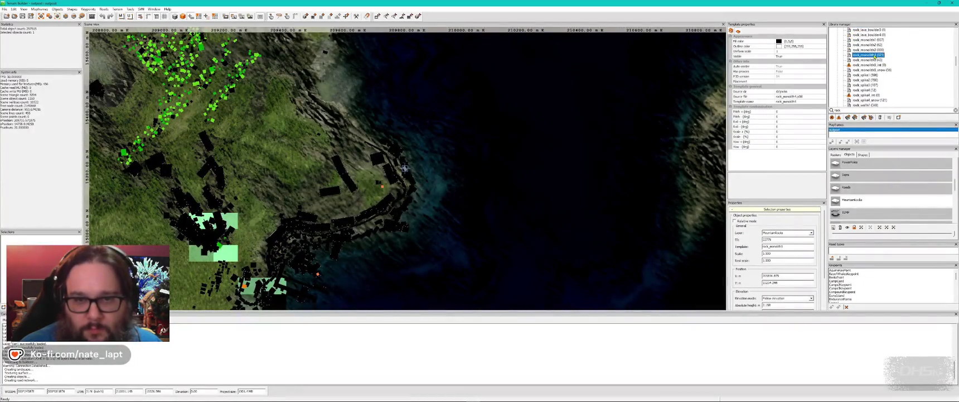
pyautogui.hotkey('alt', 'Tab')
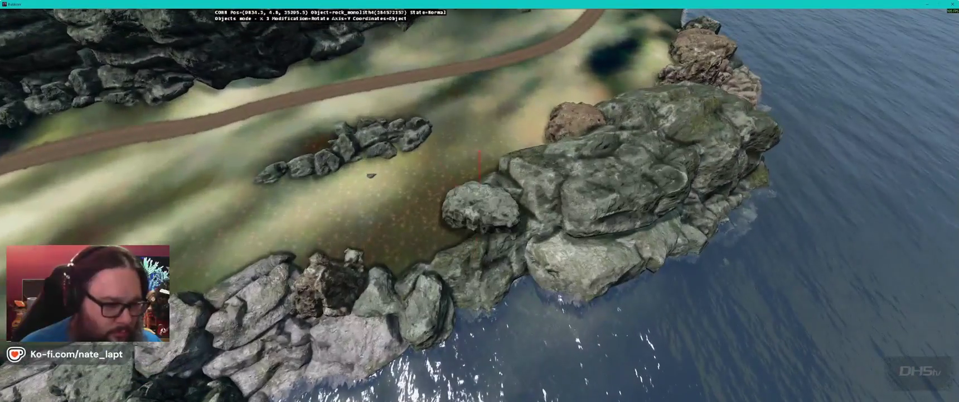
pyautogui.moveTo(371, 176); pyautogui.dragTo(371, 175)
pyautogui.press('z')
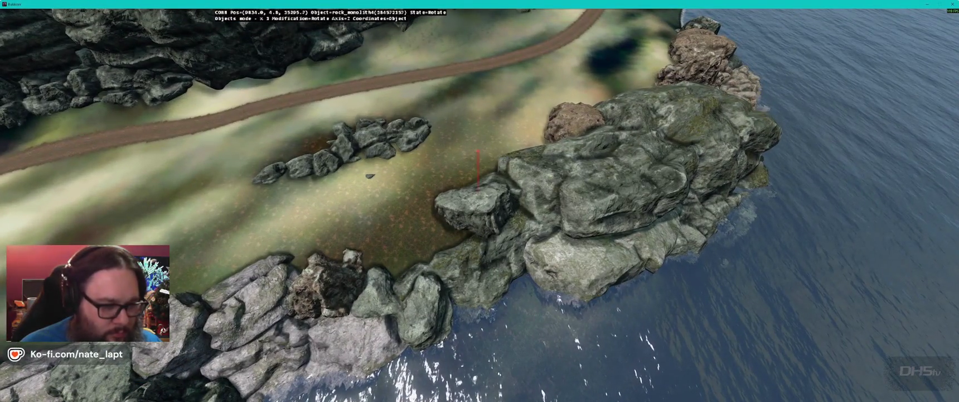
pyautogui.press('y')
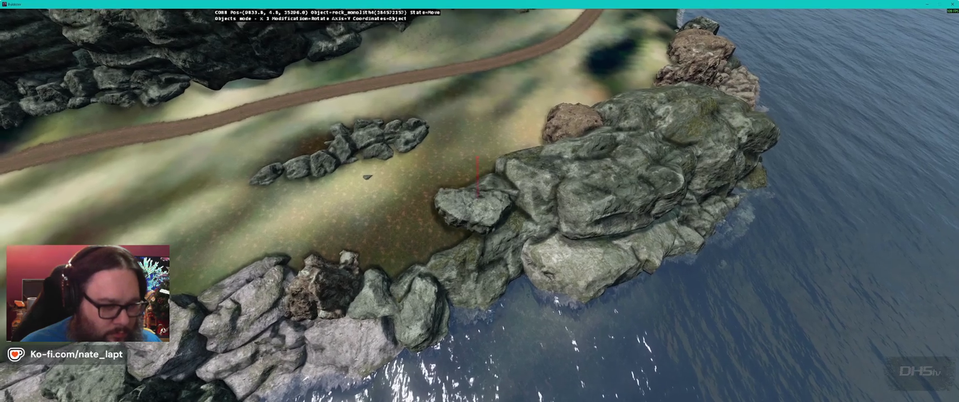
pyautogui.press('a')
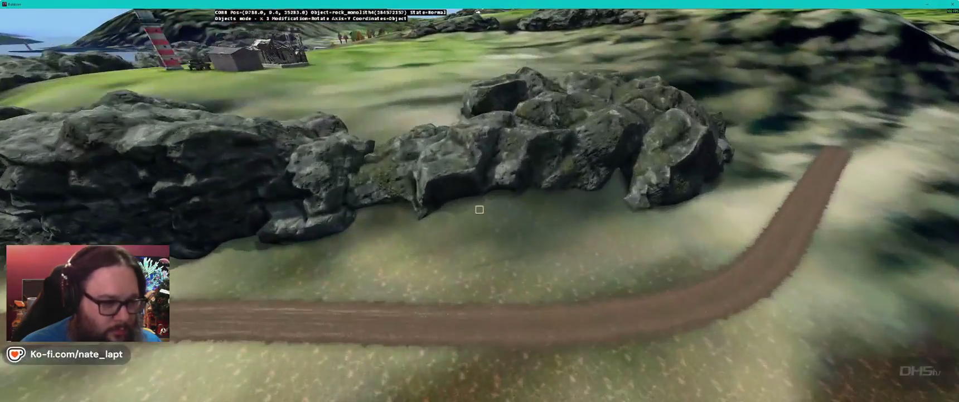
pyautogui.press('shift')
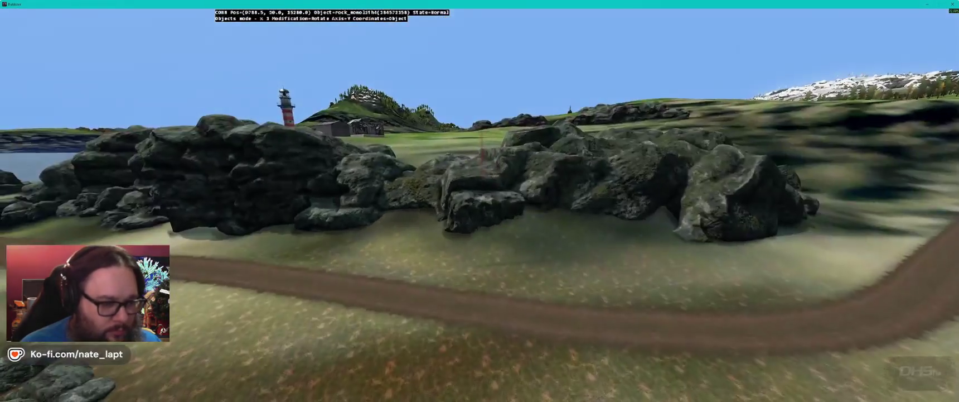
# Step: Insert two rock_monolith4 boulders on the inland grass, then tilt, rotate and raise them
pyautogui.press('Insert')
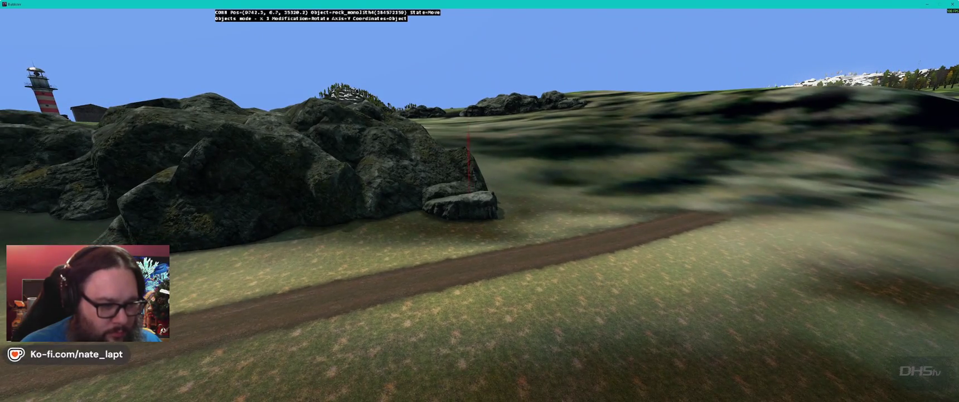
pyautogui.press('Insert')
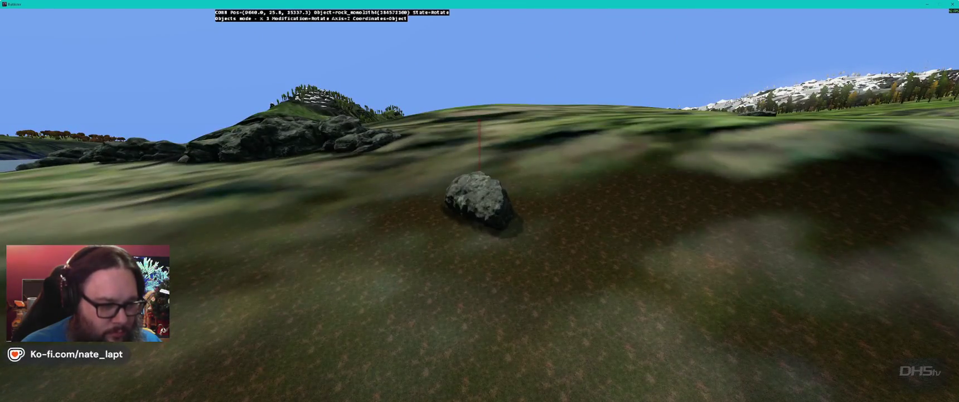
pyautogui.press('x')
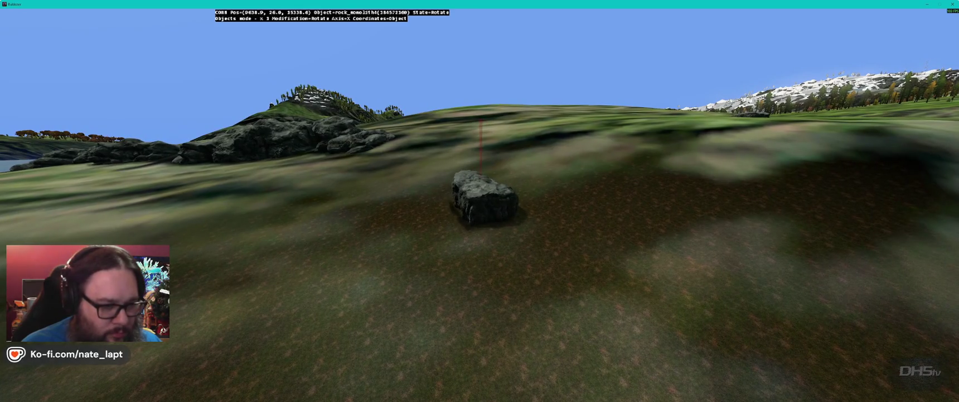
pyautogui.press('z')
pyautogui.press('e')
pyautogui.press('r')
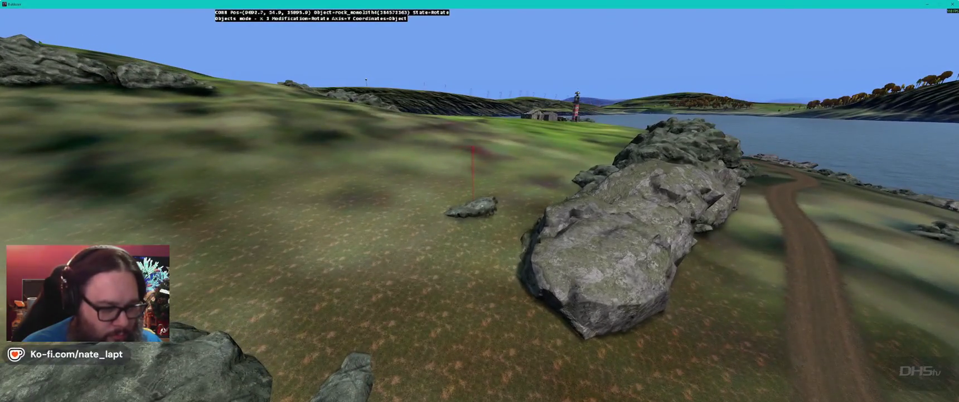
# Step: Test-place rock_monolith4 and rock_monolith5 from the library, deleting each one
pyautogui.hotkey('alt', 'Tab')
pyautogui.click(868, 51)
pyautogui.scroll(2, 873, 51)
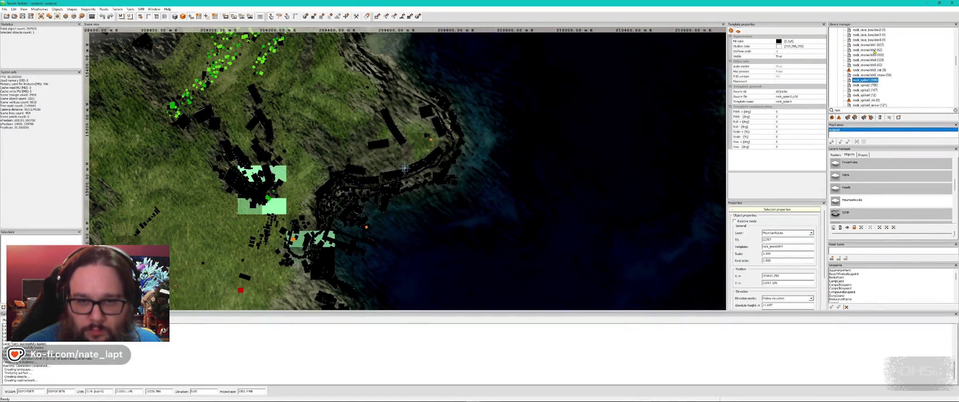
pyautogui.click(868, 60)
pyautogui.hotkey('alt', 'Tab')
pyautogui.press('Insert')
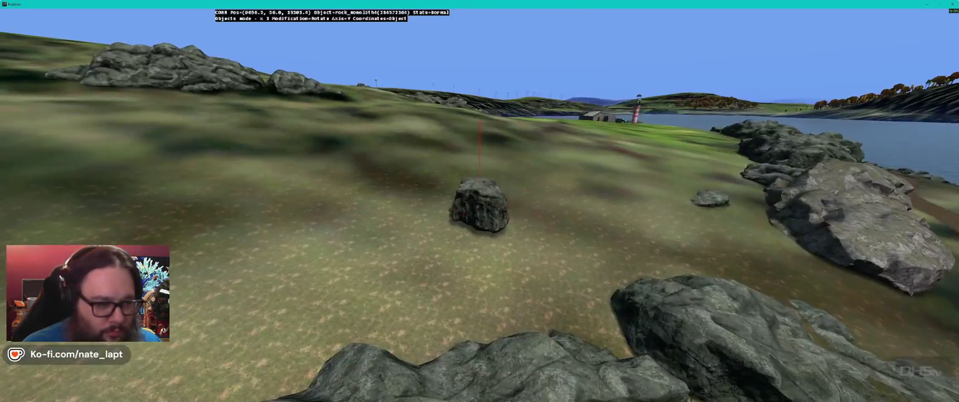
pyautogui.press('Delete')
pyautogui.hotkey('alt', 'Tab')
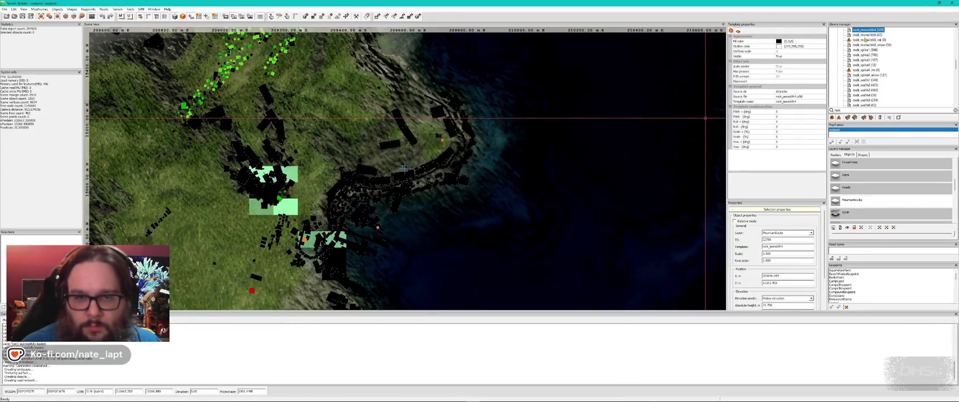
pyautogui.click(864, 34)
pyautogui.hotkey('alt', 'Tab')
pyautogui.press('Insert')
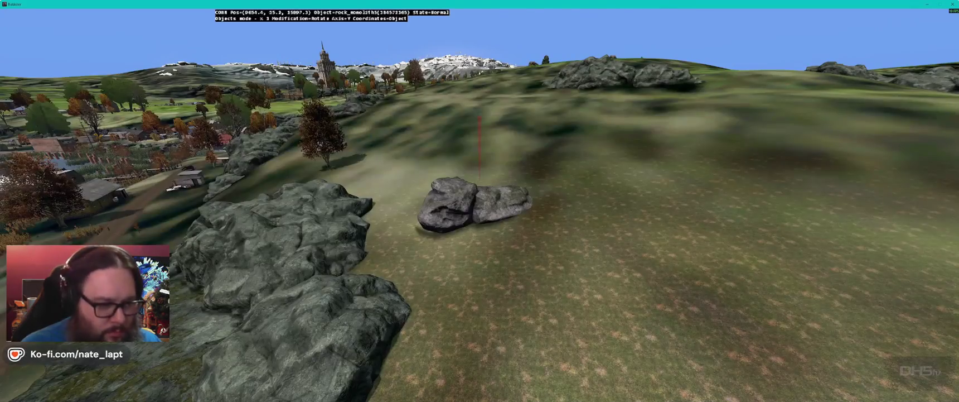
pyautogui.press('Delete')
pyautogui.hotkey('alt', 'Tab')
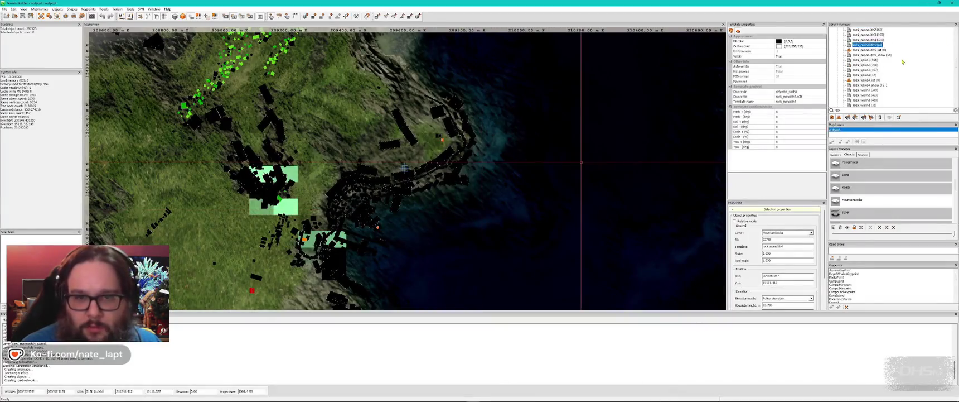
# Step: Insert a rock_monolith3 boulder and nudge it into position near the outcrop
pyautogui.click(864, 50)
pyautogui.hotkey('alt', 'Tab')
pyautogui.press('Insert')
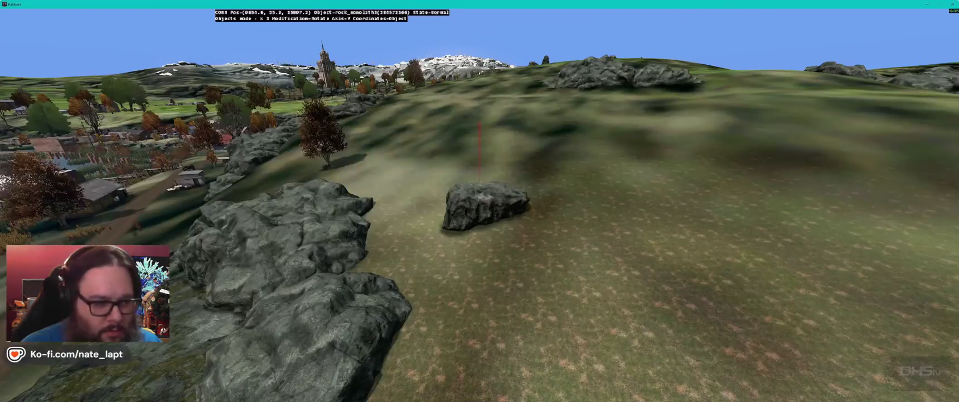
pyautogui.press('a')
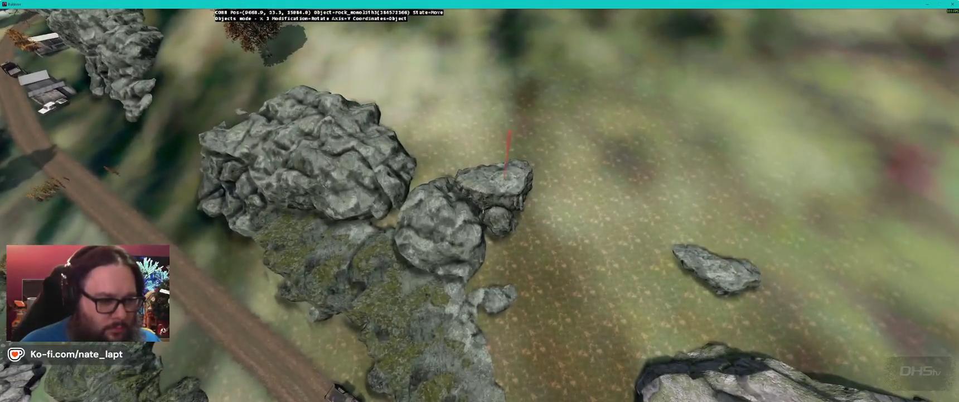
pyautogui.moveTo(489, 198); pyautogui.dragTo(479, 210)
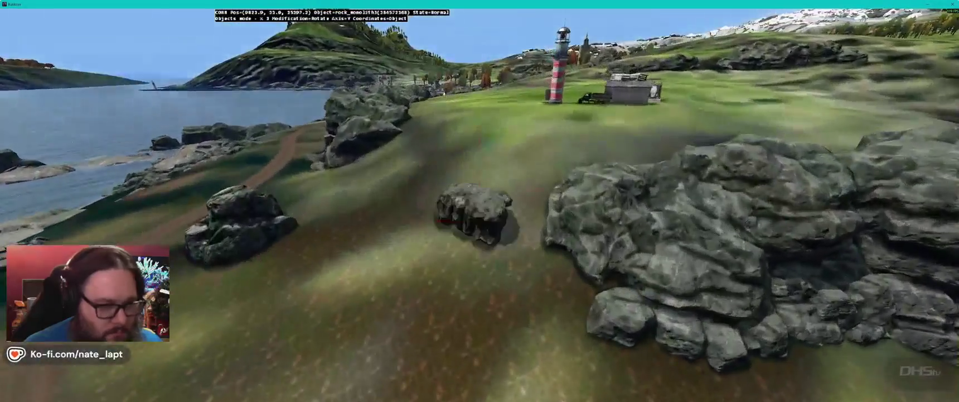
# Step: Select the rock_monolith3 boulder by the lighthouse outcrop in move mode, then return to the Terrain Builder map
pyautogui.click(479, 209)
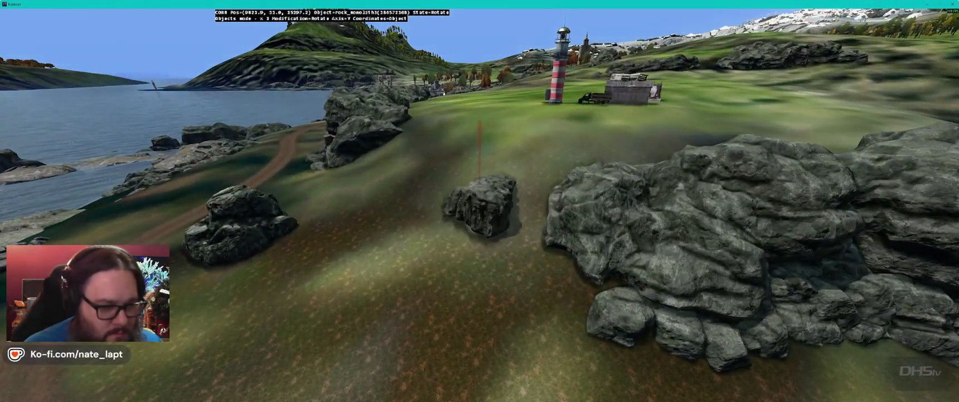
pyautogui.press('w')
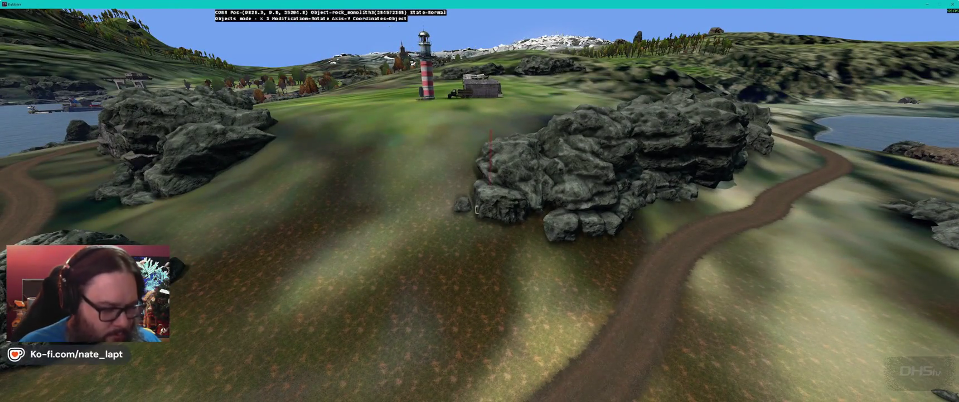
pyautogui.hotkey('alt', 'Tab')
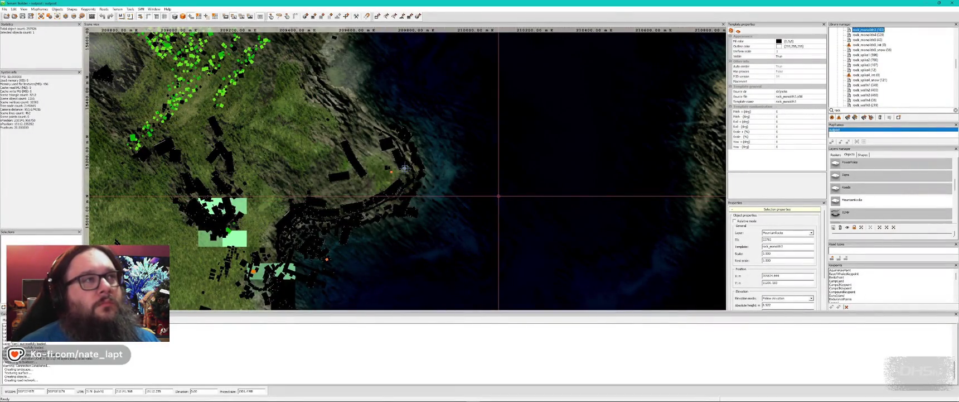
pyautogui.hotkey('alt', 'Tab')
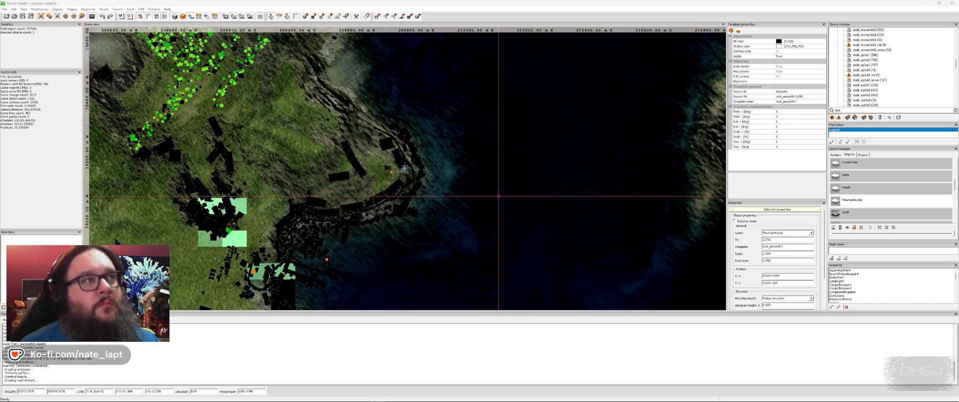
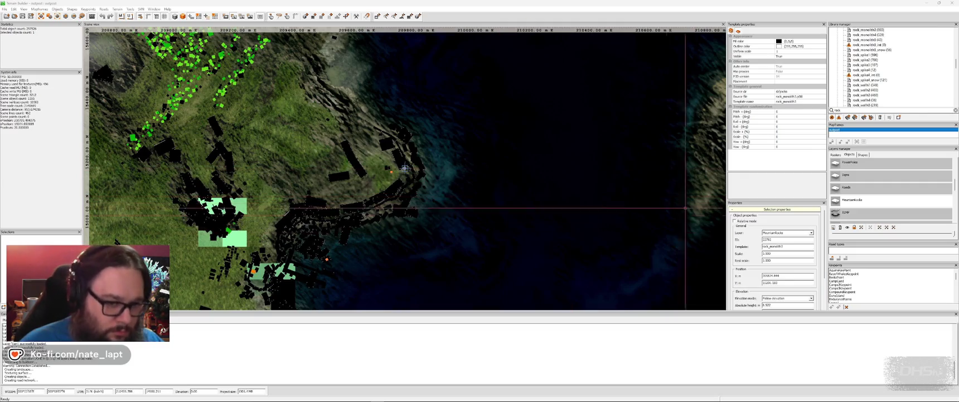
# Step: Select the rock_spike4 template in the library for the Buldozer preview
pyautogui.hotkey('alt', 'Tab')
pyautogui.hotkey('alt', 'Tab')
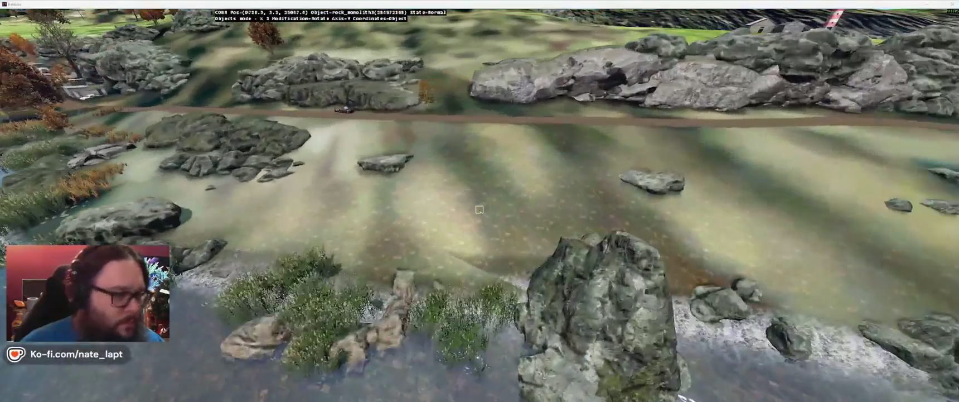
pyautogui.hotkey('alt', 'Tab')
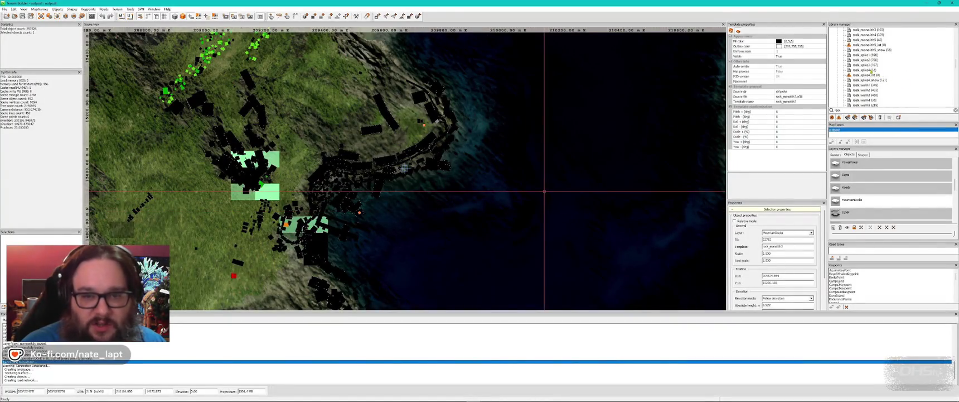
pyautogui.click(870, 70)
pyautogui.hotkey('alt', 'Tab')
# Step: Carry the new spike rock forward and set it down among the shoreline rocks
pyautogui.press('w')
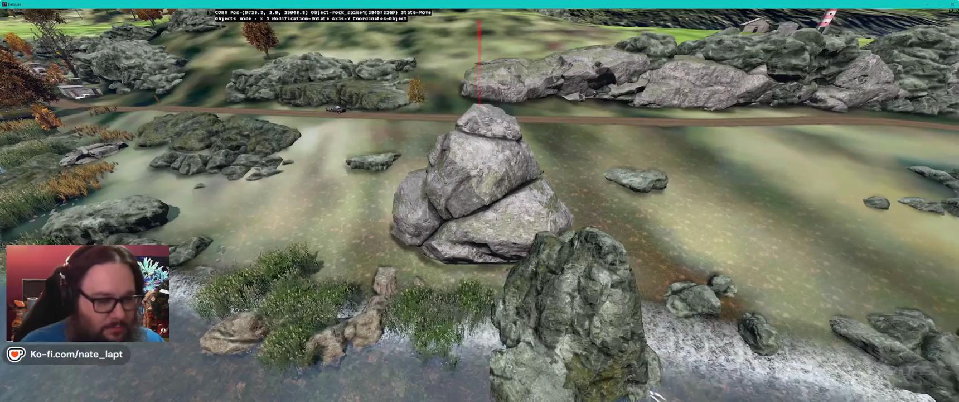
pyautogui.press('w')
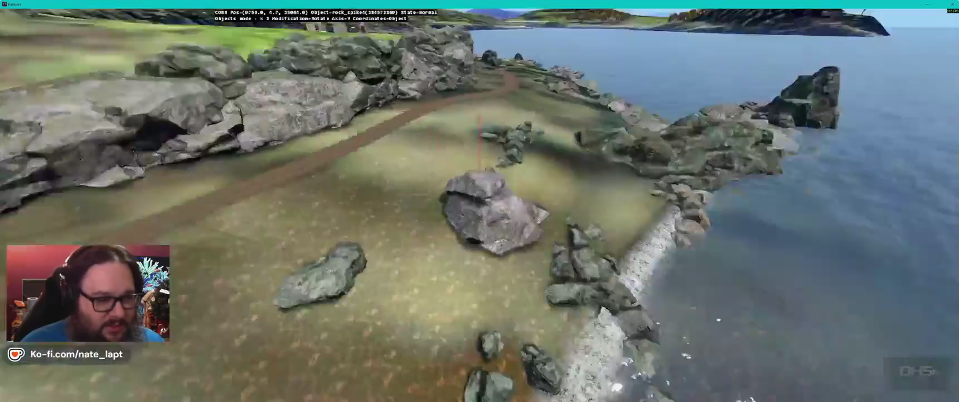
pyautogui.press('w')
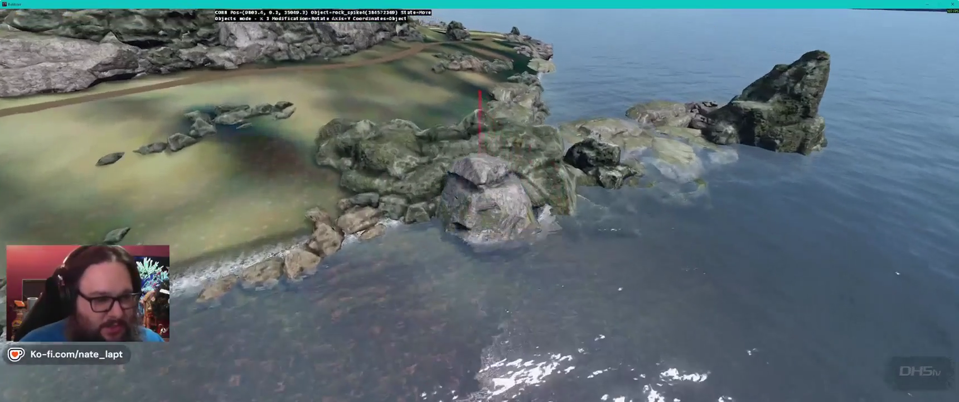
pyautogui.press('w')
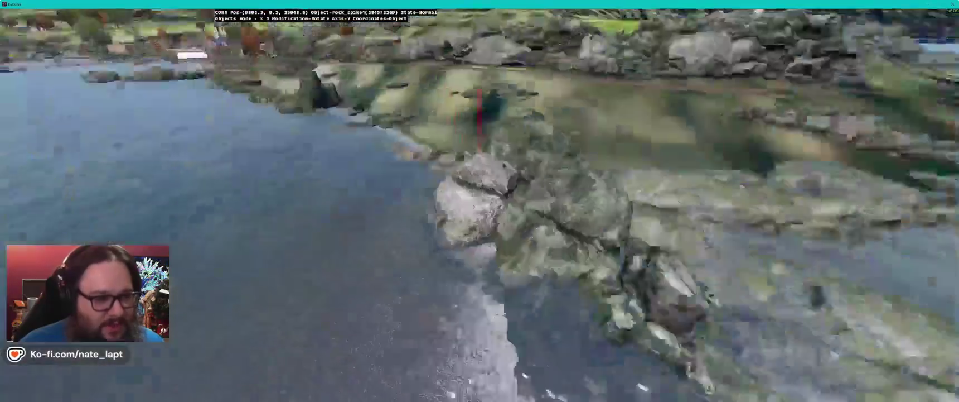
pyautogui.press('s')
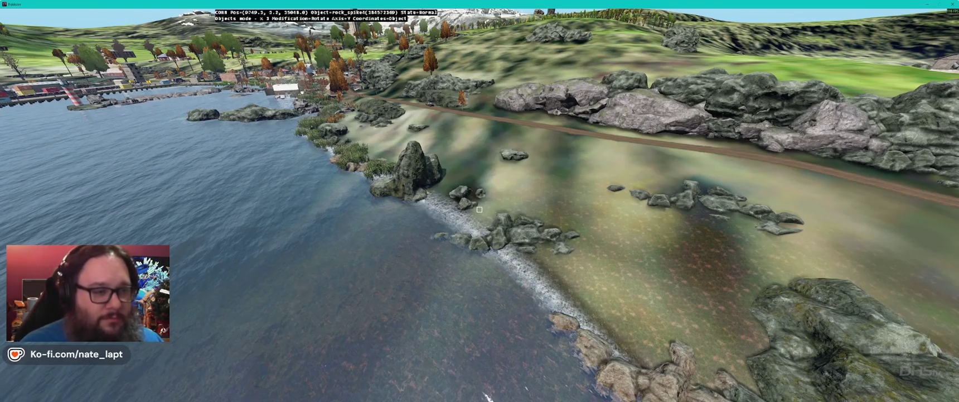
pyautogui.press('w')
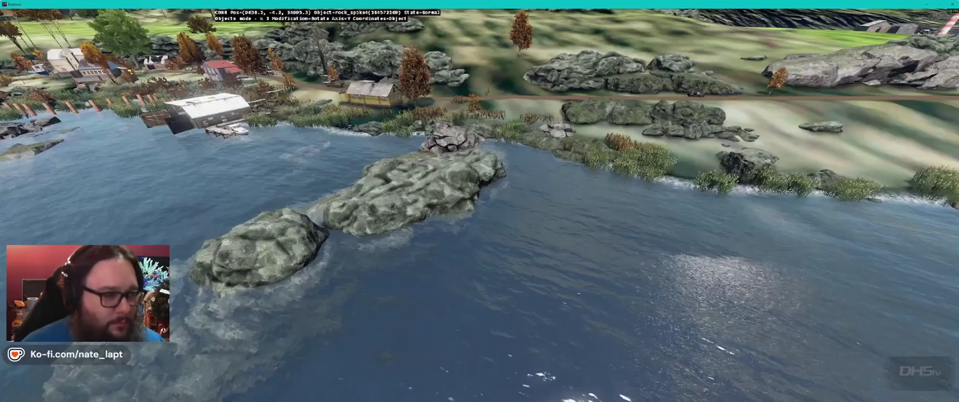
pyautogui.press('s')
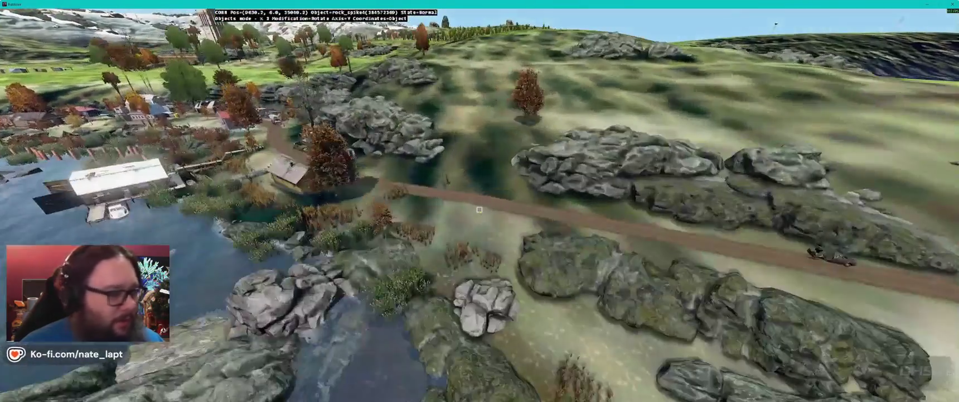
pyautogui.hotkey('alt', 'Tab')
# Step: Save the project and browse the rock wall templates in the Library manager
pyautogui.click(31, 16)
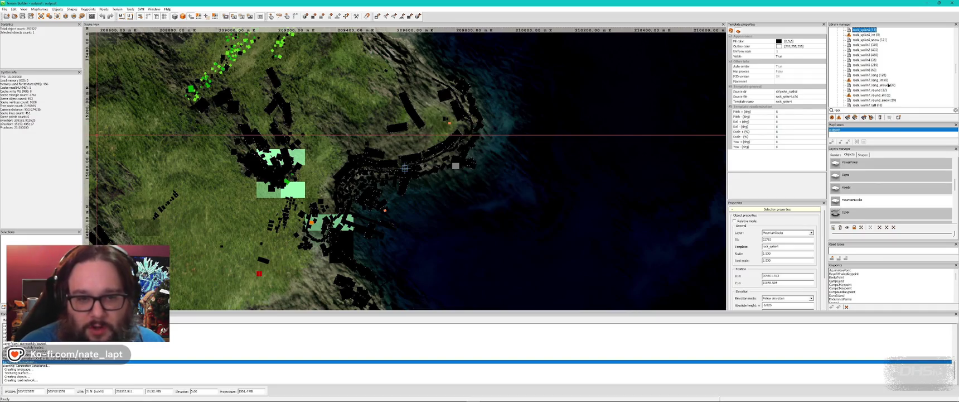
pyautogui.click(870, 80)
pyautogui.click(875, 99)
pyautogui.scroll(-3, 875, 98)
pyautogui.click(871, 90)
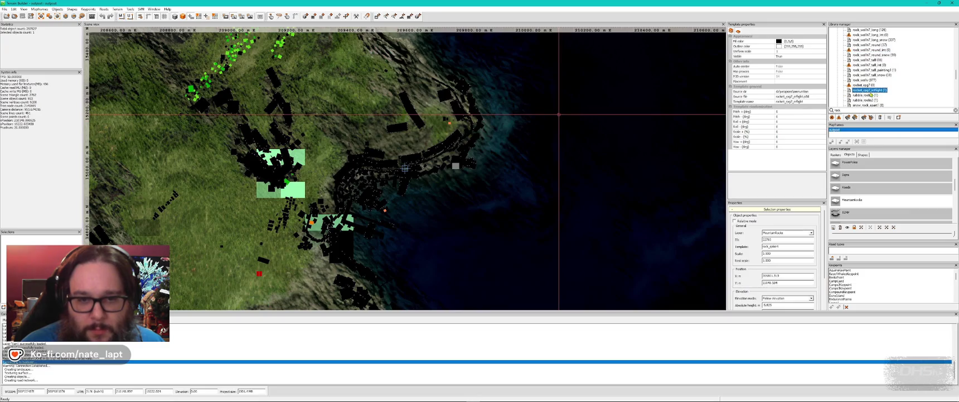
pyautogui.scroll(-4, 873, 94)
# Step: Browse past the snowy rock templates and select rock_lava_boulder for Buldozer
pyautogui.click(875, 66)
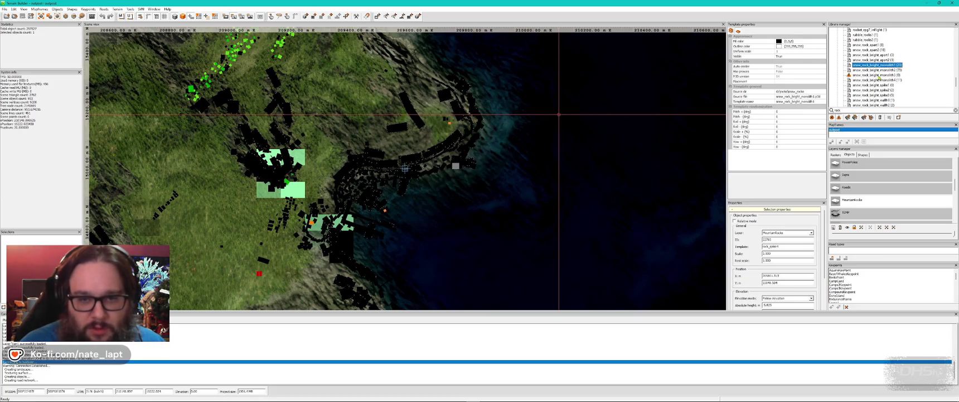
pyautogui.click(873, 86)
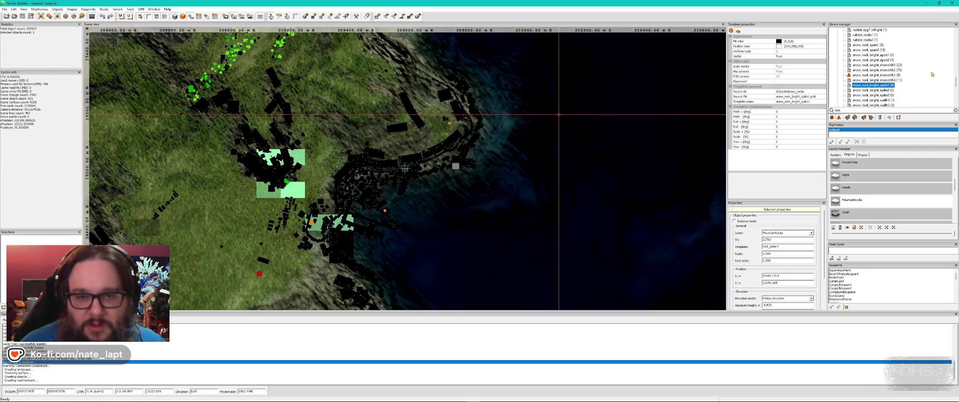
pyautogui.scroll(6, 888, 71)
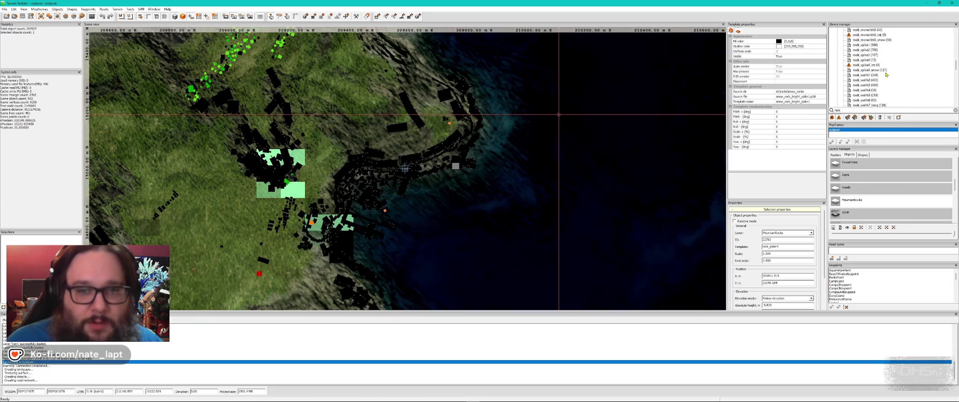
pyautogui.scroll(3, 885, 67)
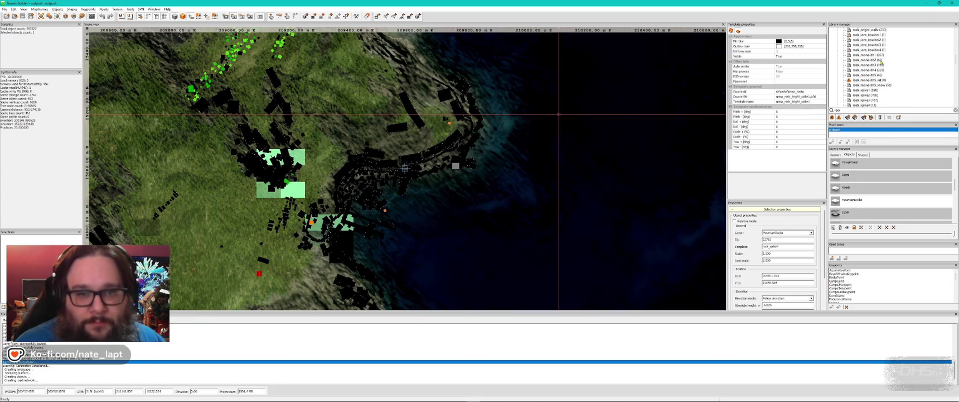
pyautogui.click(877, 51)
pyautogui.scroll(1, 875, 55)
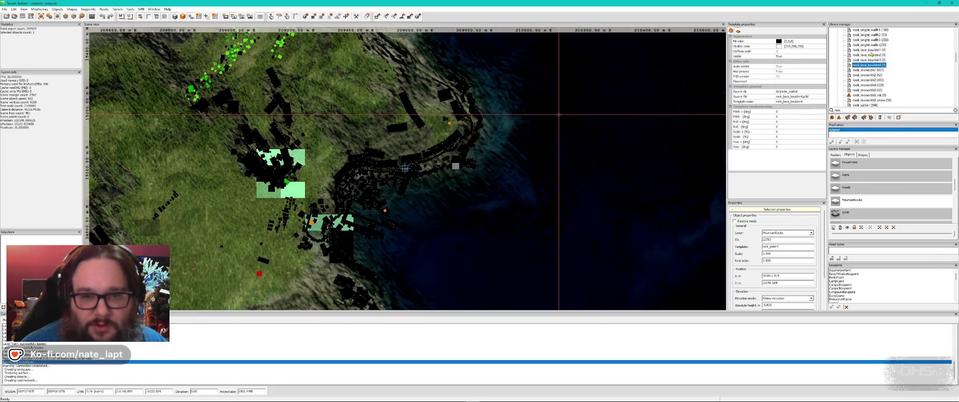
pyautogui.hotkey('alt', 'Tab')
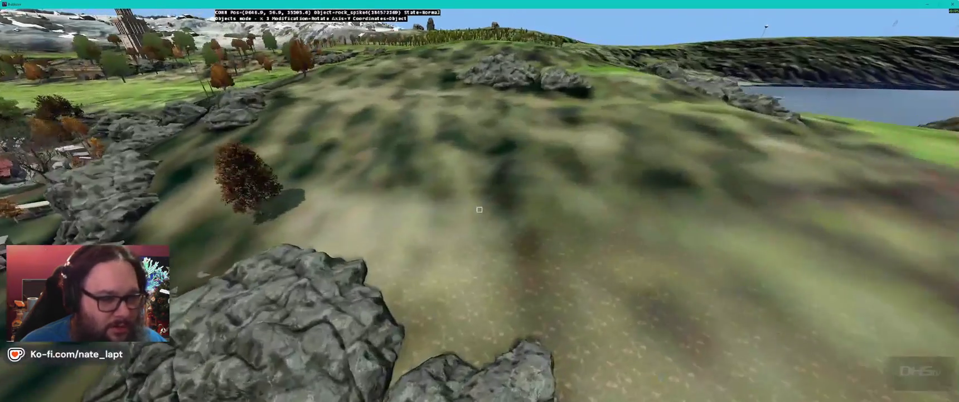
# Step: Insert a lava boulder at the view centre and rotate it
pyautogui.press('Insert')
pyautogui.moveTo(479, 210); pyautogui.dragTo(516, 209)
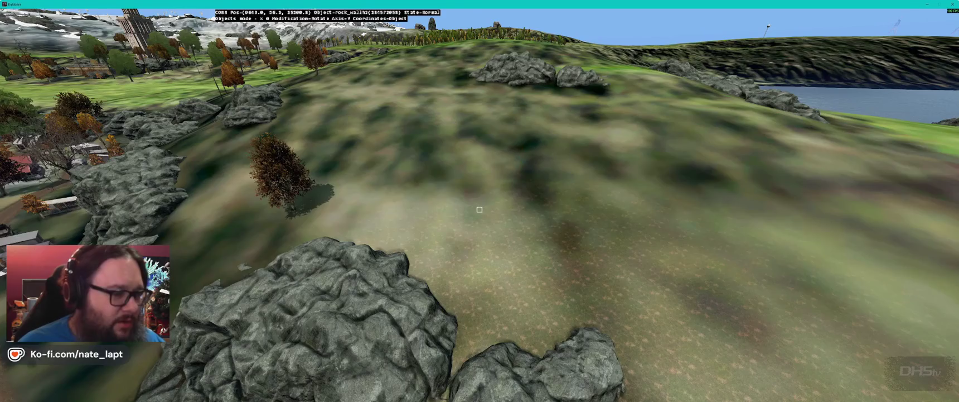
pyautogui.hotkey('alt', 'Tab')
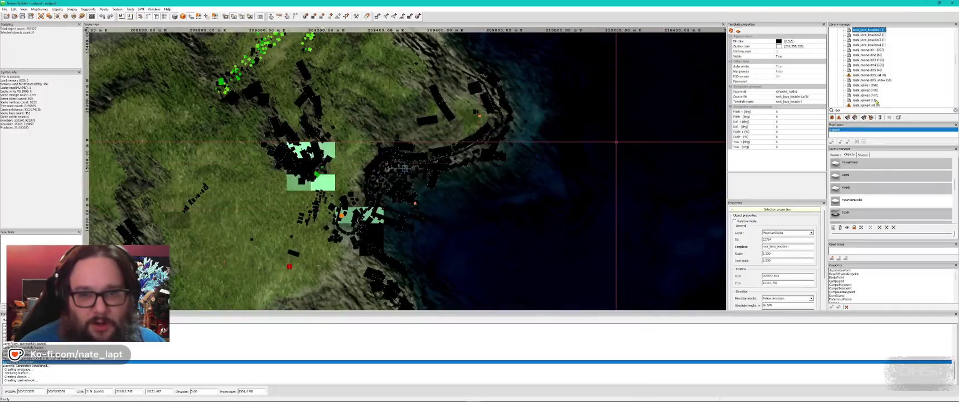
pyautogui.scroll(3, 877, 91)
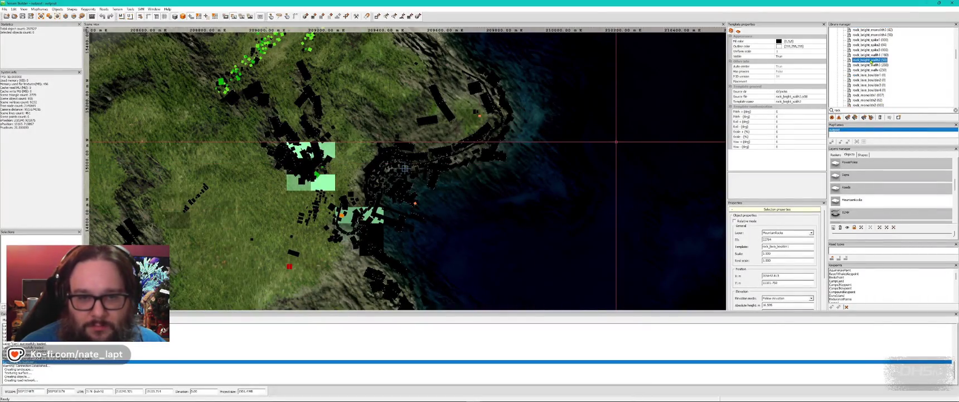
pyautogui.hotkey('alt', 'Tab')
# Step: Insert a large bright rock wall on the hillside and reposition it
pyautogui.press('w')
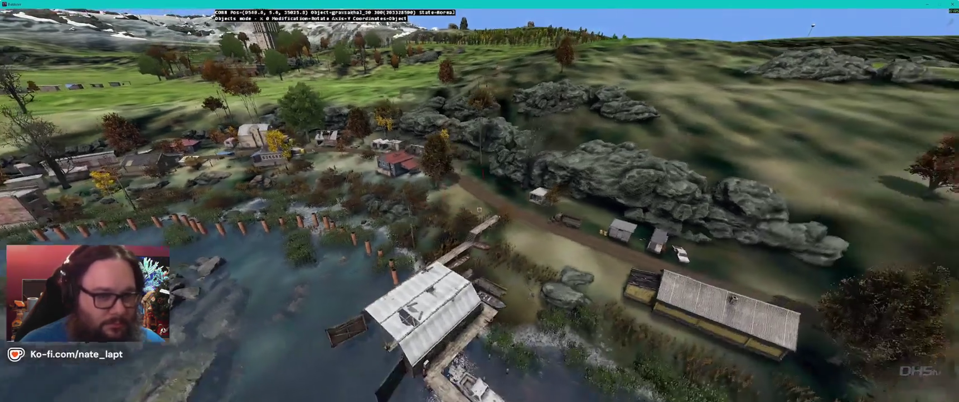
pyautogui.press('Insert')
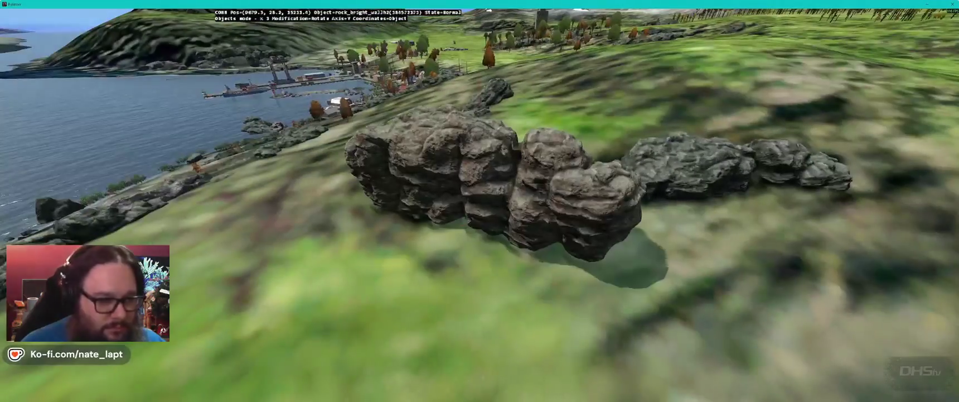
pyautogui.moveTo(478, 189); pyautogui.dragTo(538, 175)
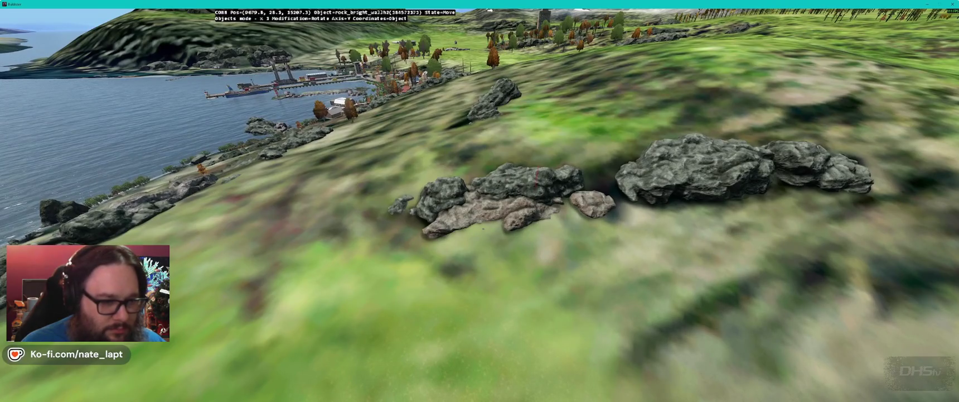
pyautogui.press('w')
pyautogui.press('w')
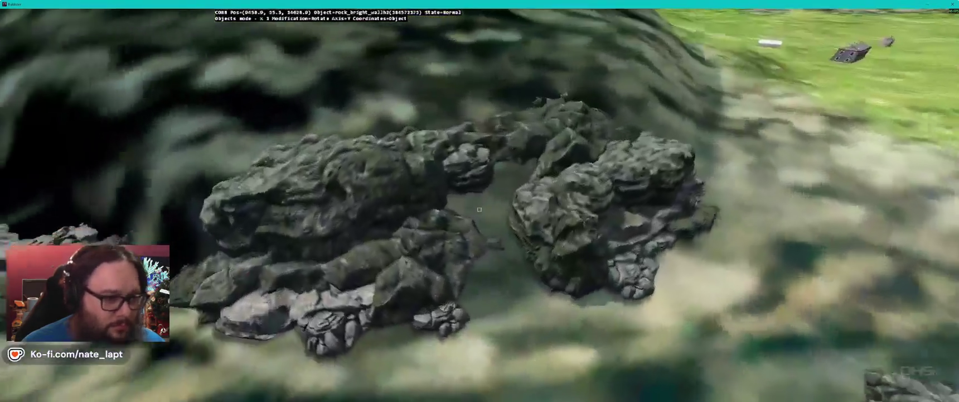
pyautogui.press('f')
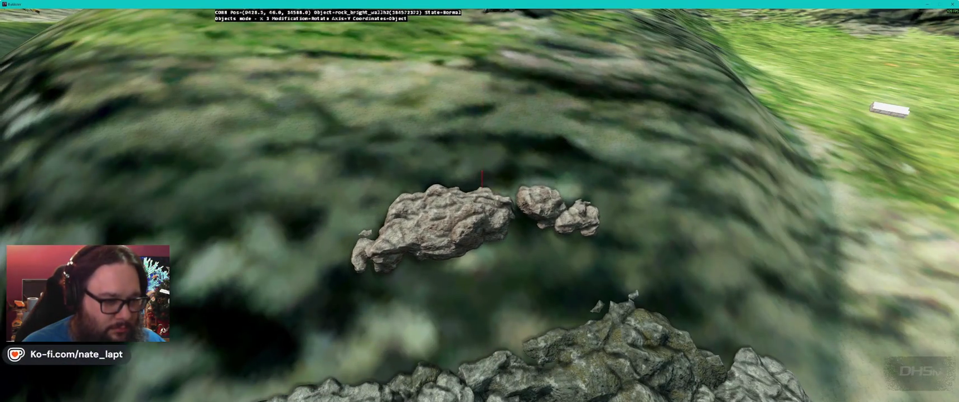
pyautogui.press('s')
# Step: Place another large rock on the slope, reorient it and raise it slightly
pyautogui.press('w')
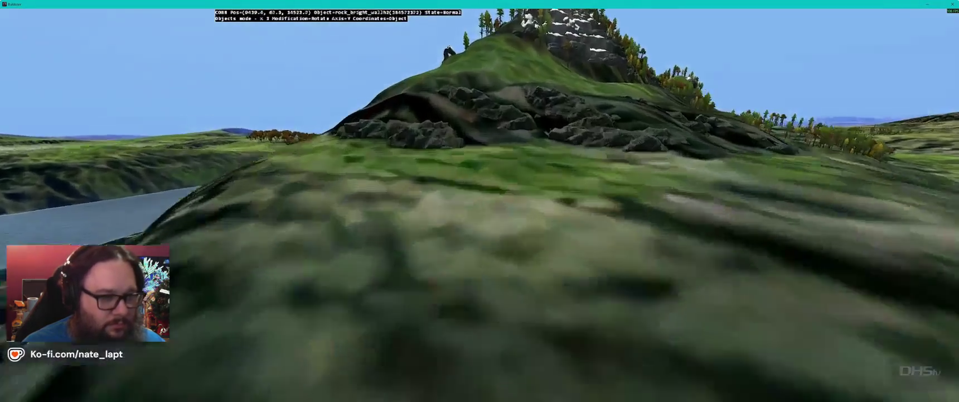
pyautogui.press('Insert')
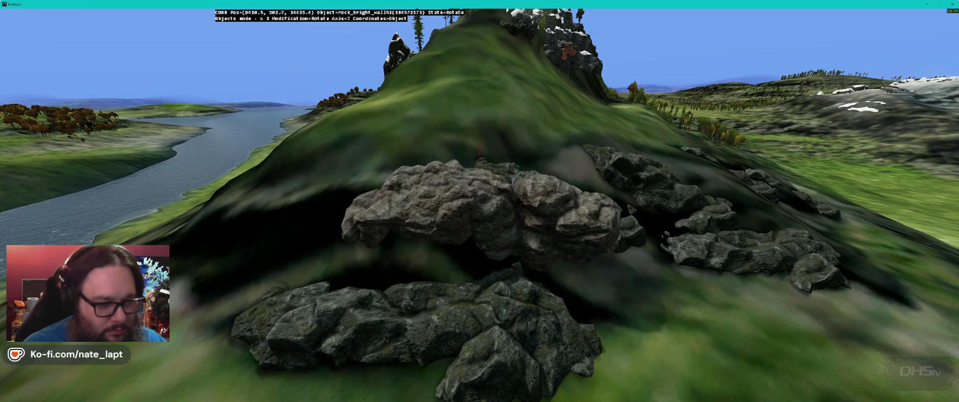
pyautogui.moveTo(480, 147); pyautogui.dragTo(480, 187)
pyautogui.press('alt')
pyautogui.moveTo(480, 179); pyautogui.dragTo(480, 167)
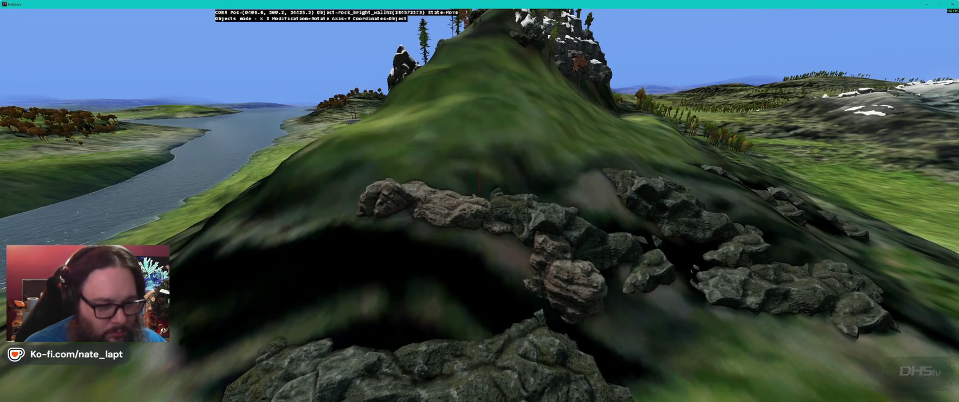
# Step: Paste another rock, move it along the slope and fix it in place
pyautogui.press('w')
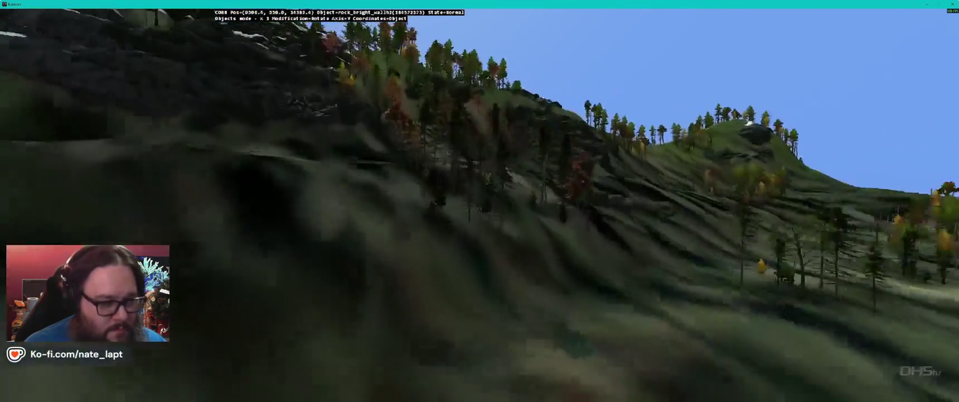
pyautogui.press('w')
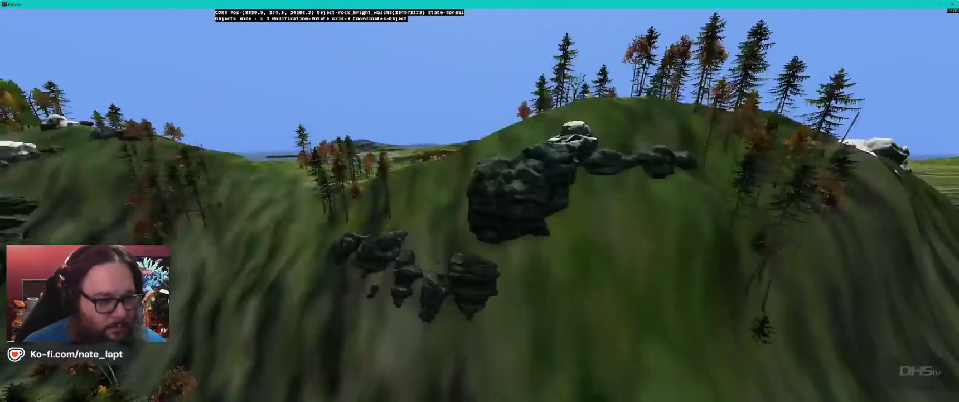
pyautogui.hotkey('ctrl', 'v')
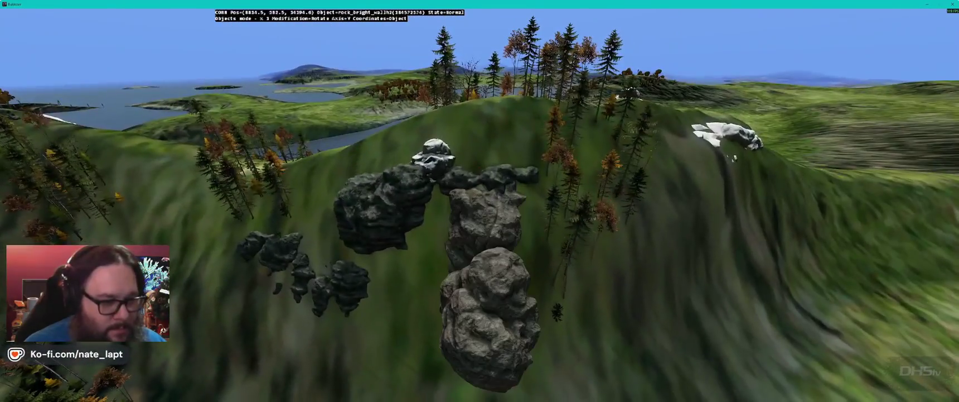
pyautogui.press('d')
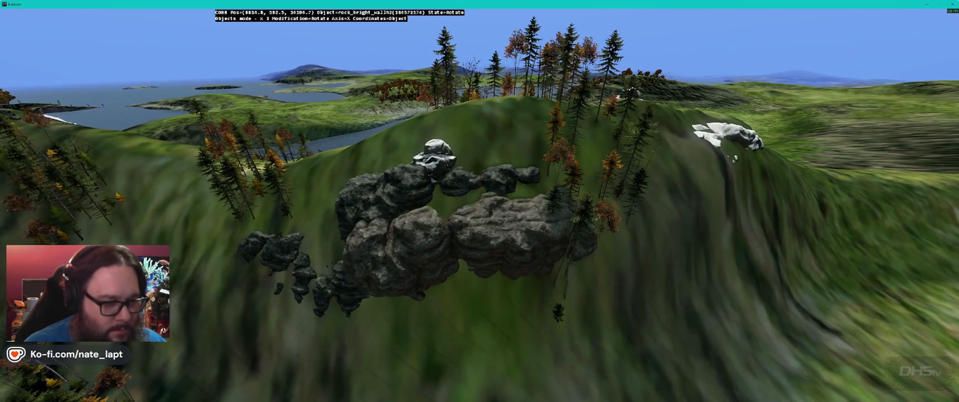
pyautogui.press('d')
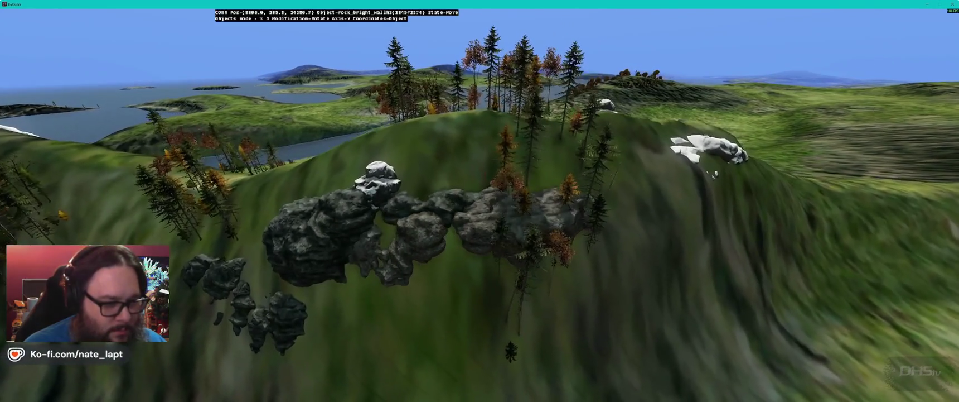
pyautogui.press('s')
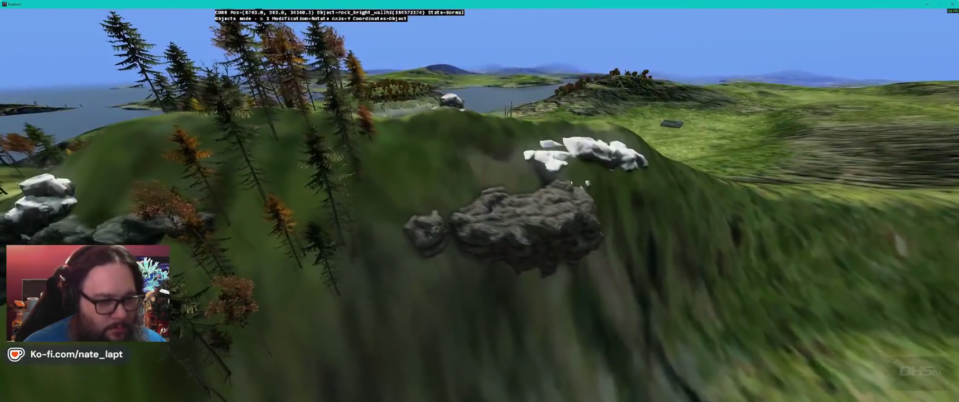
pyautogui.press('z')
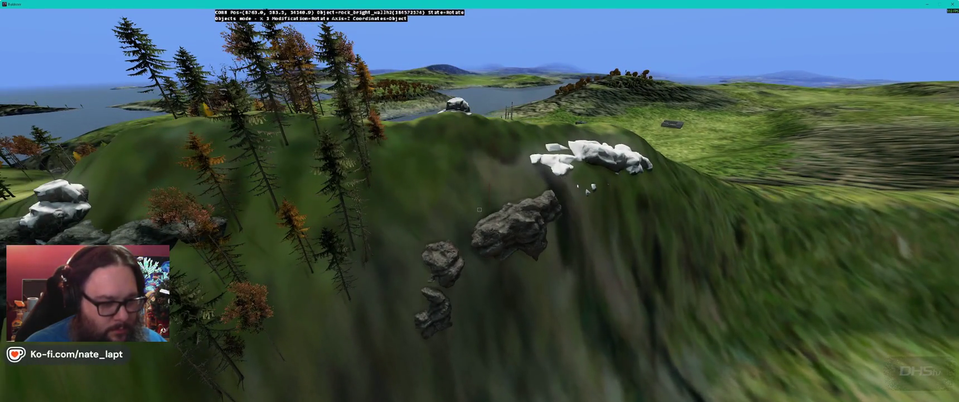
pyautogui.press('y')
pyautogui.click(479, 209)
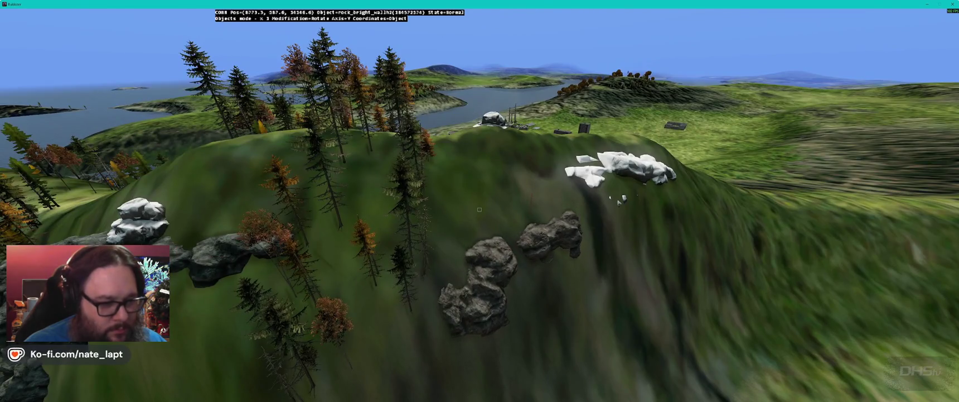
# Step: Duplicate one more hillside rock and reposition a nearby rock
pyautogui.hotkey('ctrl', 'd')
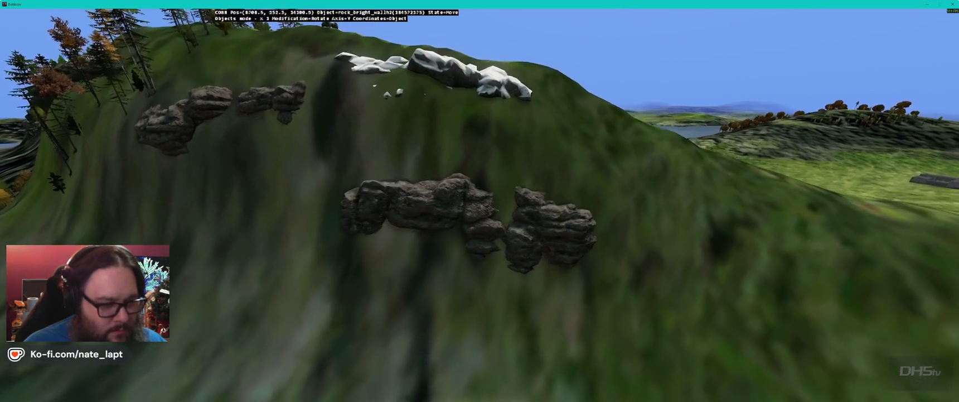
pyautogui.click(479, 209)
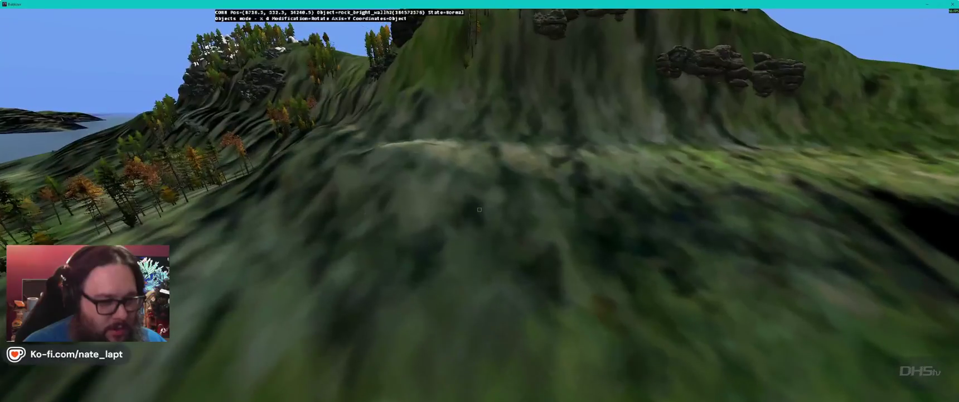
pyautogui.press('w')
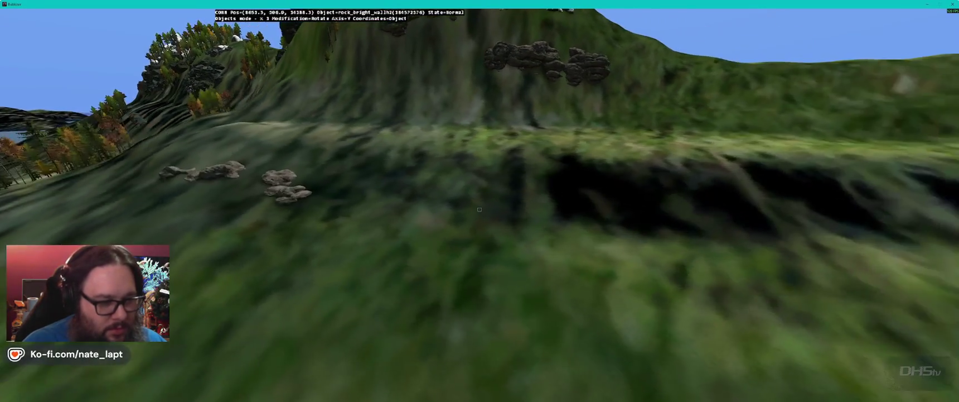
pyautogui.press('m')
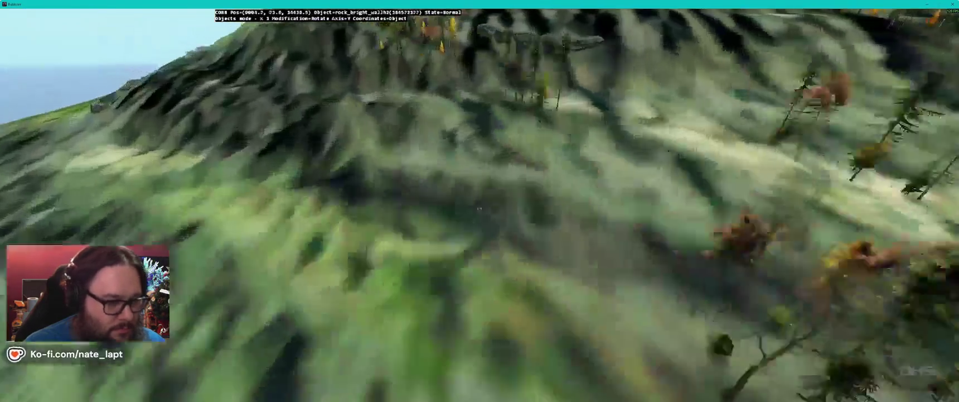
pyautogui.click(479, 209)
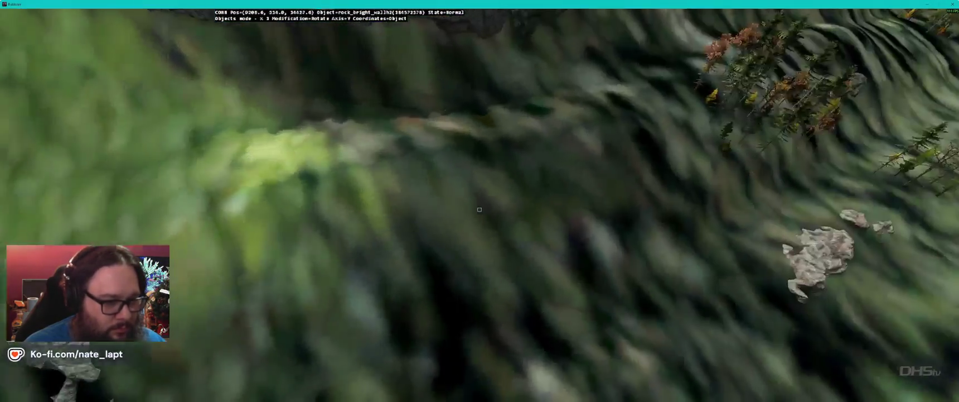
# Step: Slide another rock beside its neighbour and set it on the slope
pyautogui.press('m')
pyautogui.scroll(-5, 479, 209)
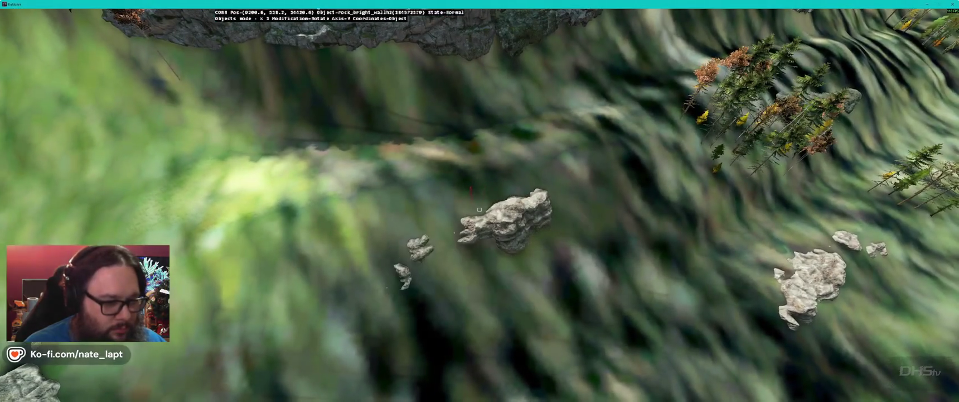
pyautogui.press('d')
pyautogui.press('m')
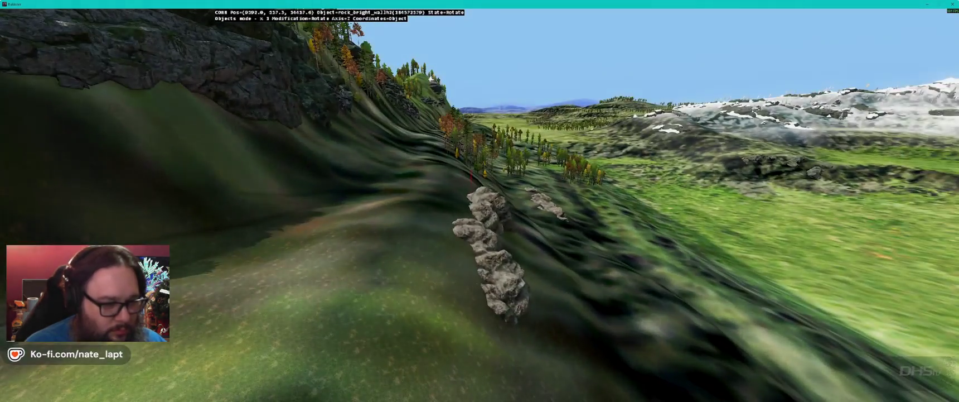
# Step: Pick up a rock, rotate it to face the hill and place it on the shoreline
pyautogui.press('m')
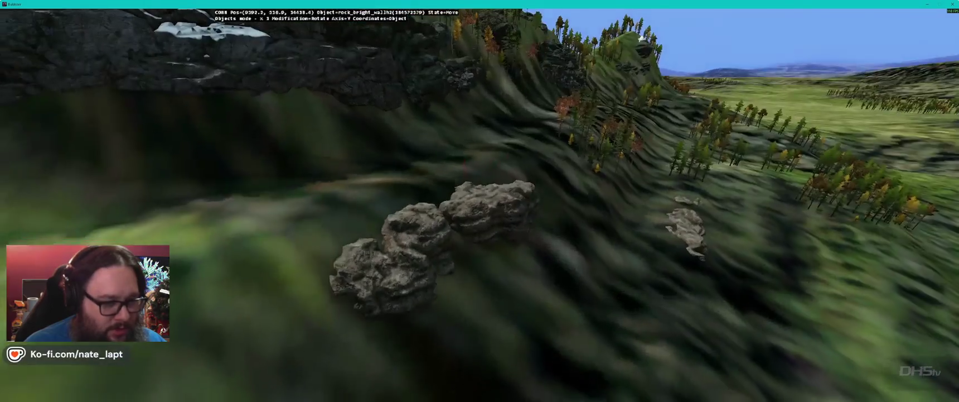
pyautogui.press('a')
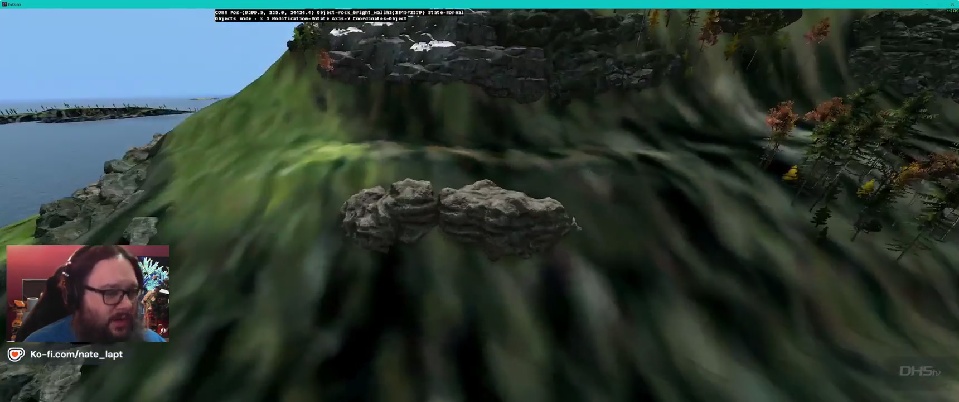
pyautogui.press('w')
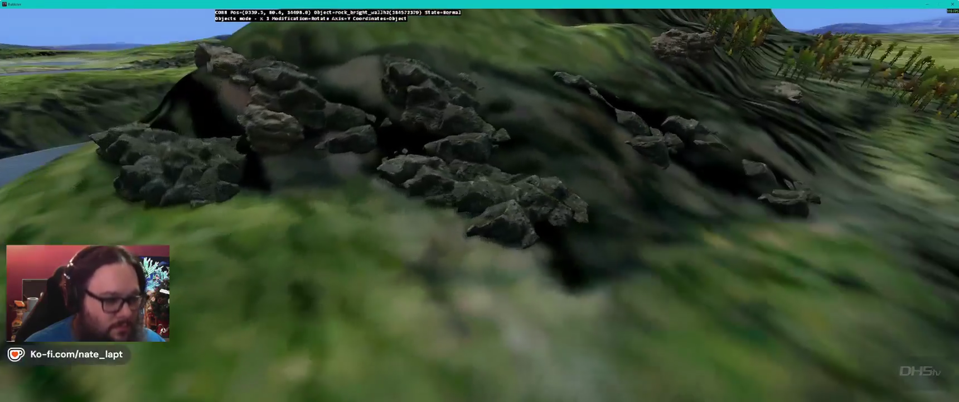
pyautogui.press('w')
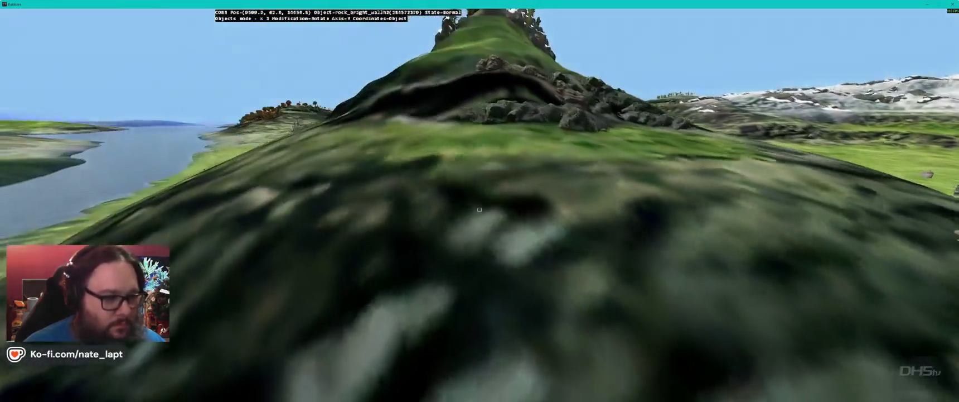
pyautogui.moveTo(479, 209); pyautogui.dragTo(484, 167)
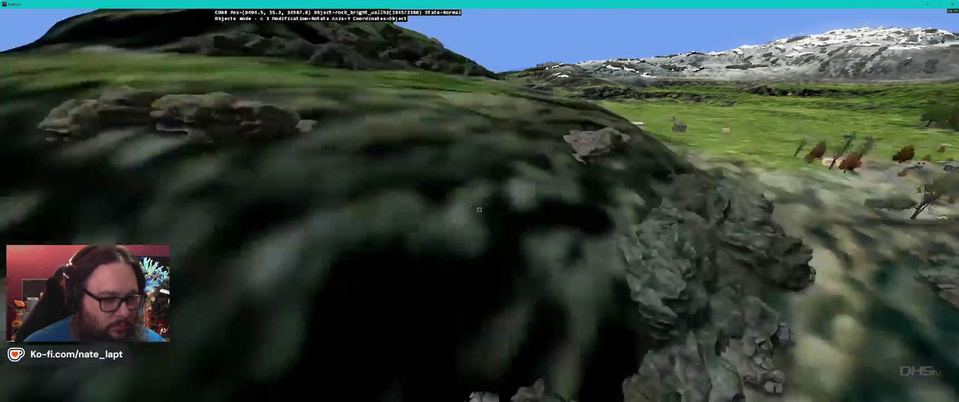
pyautogui.press('w')
pyautogui.press('w')
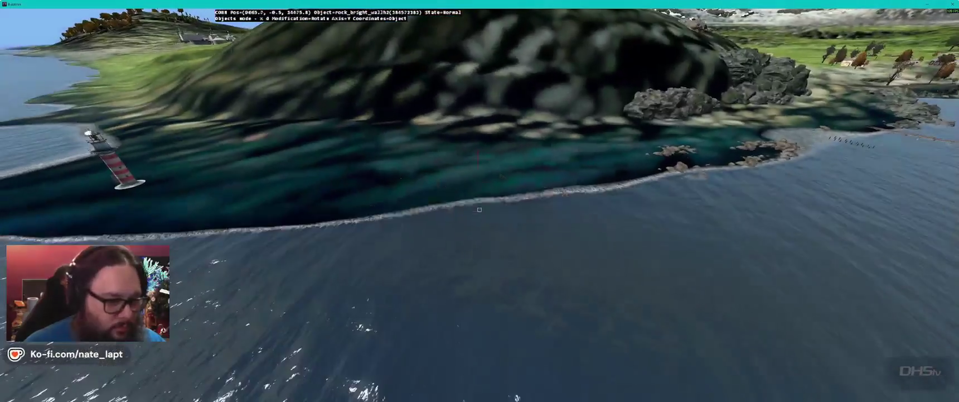
pyautogui.click(479, 209)
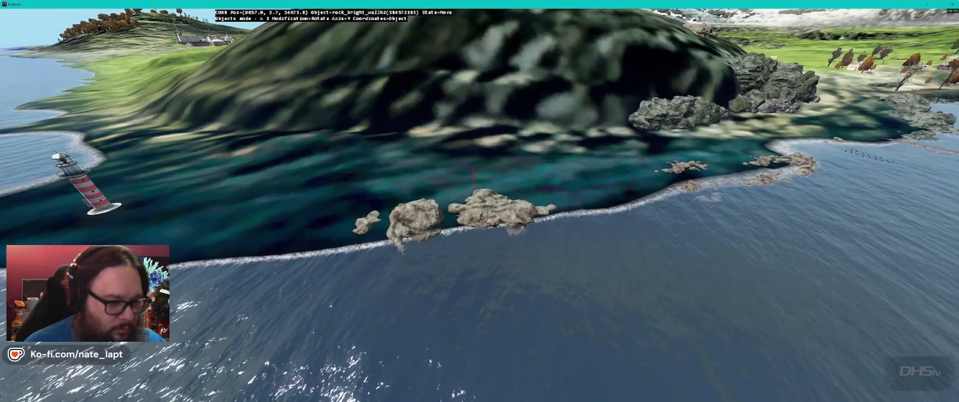
# Step: Rotate the shoreline rock around the X axis and return to the Terrain Builder map
pyautogui.press('w')
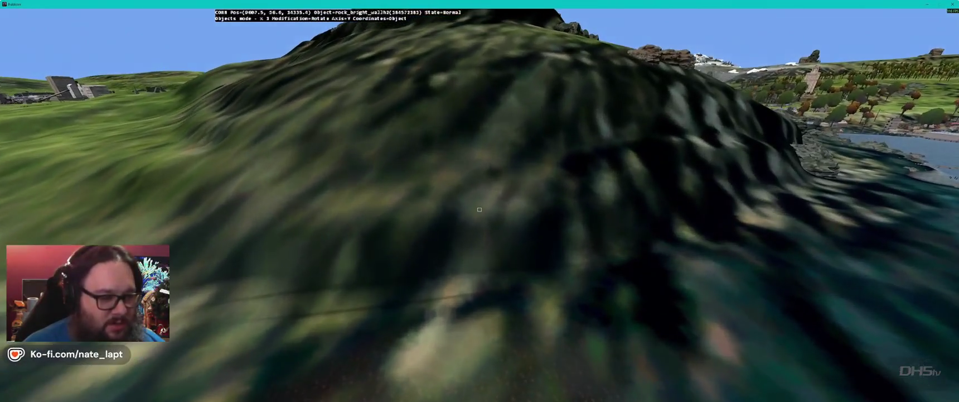
pyautogui.press('x')
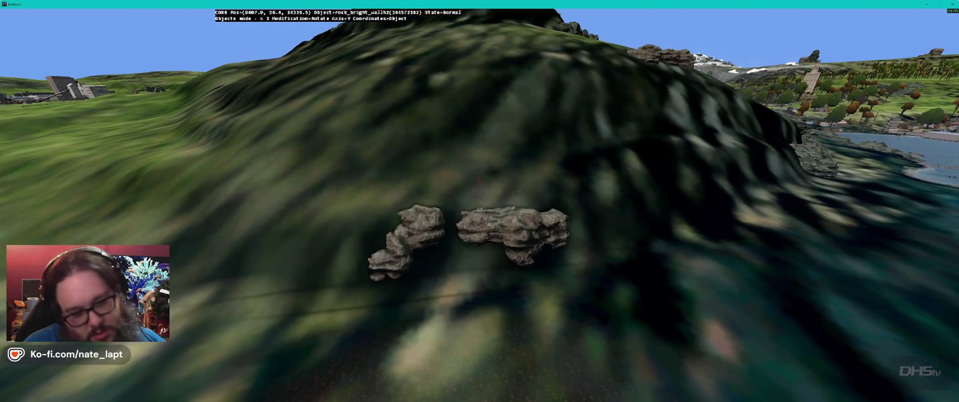
pyautogui.press('y')
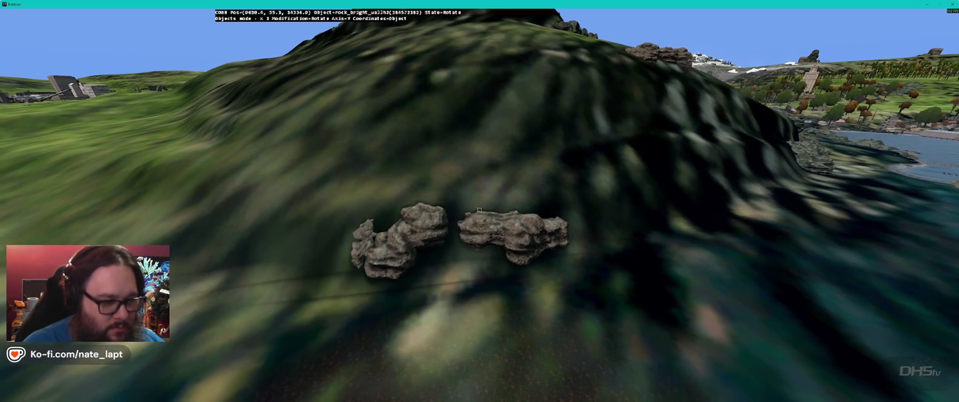
pyautogui.press('x')
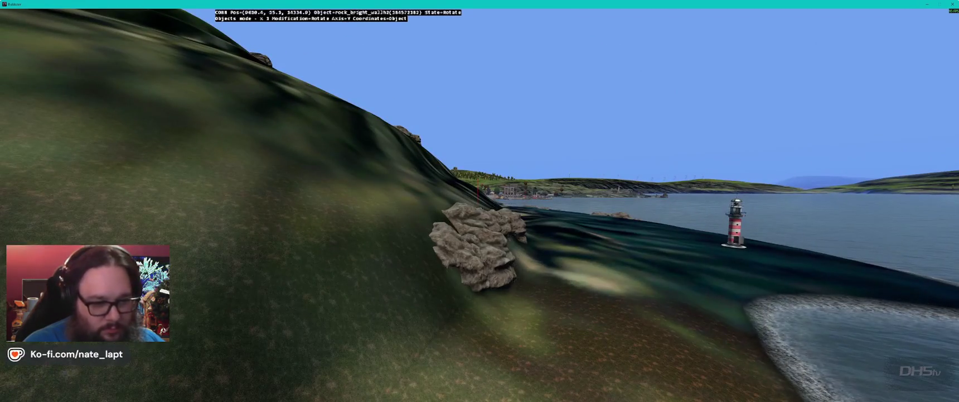
pyautogui.scroll(2, 480, 248)
pyautogui.press('w')
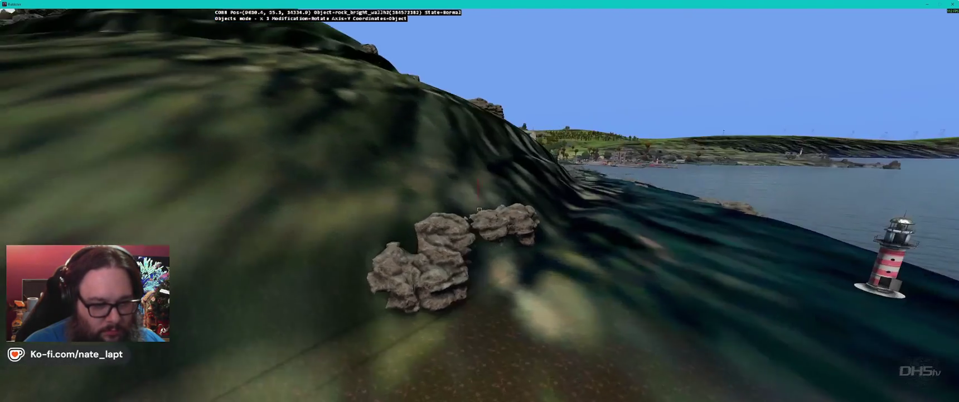
pyautogui.hotkey('alt', 'Tab')
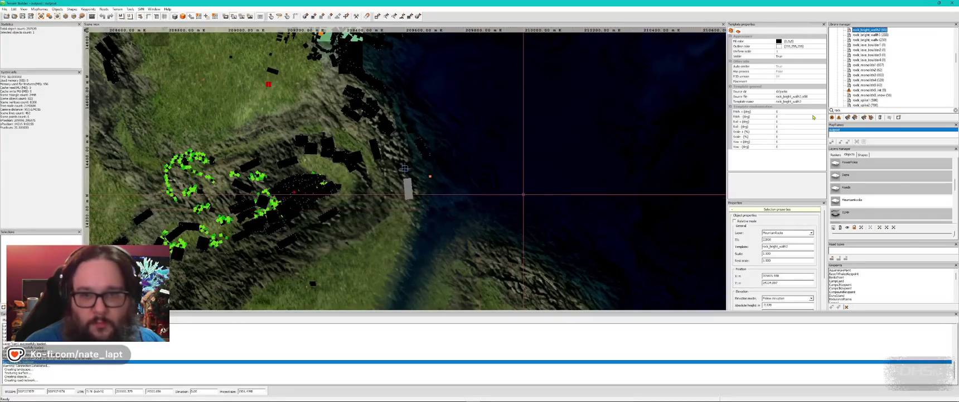
# Step: Choose rock_monolith2 and drag the shoreline boulder along the coast
pyautogui.click(870, 70)
pyautogui.hotkey('alt', 'Tab')
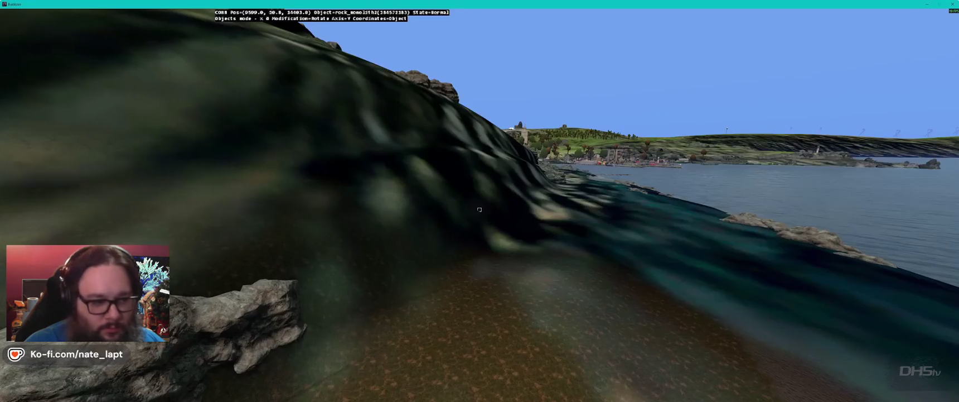
pyautogui.moveTo(479, 190); pyautogui.dragTo(479, 209)
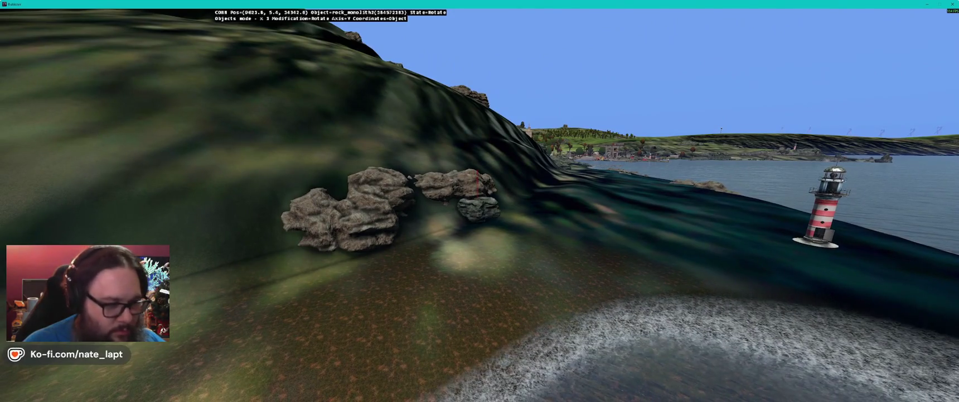
pyautogui.moveTo(479, 190); pyautogui.dragTo(478, 193)
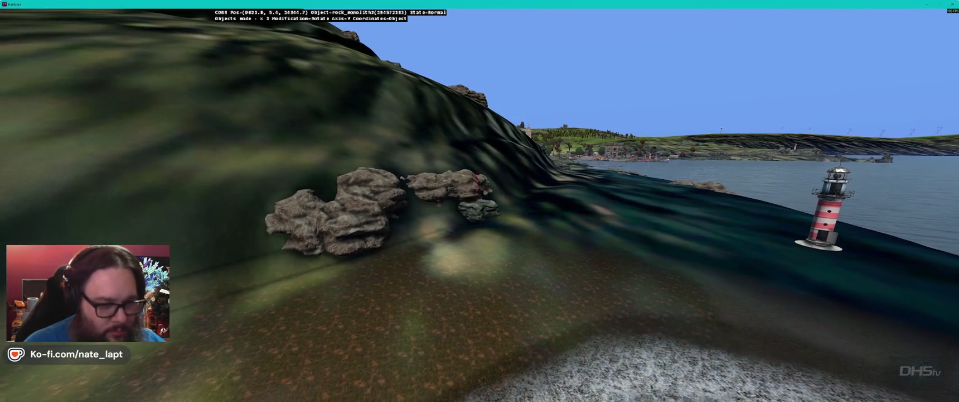
# Step: Rotate and settle the shoreline rock near the pier, then nudge a small beach rock
pyautogui.press('Down')
pyautogui.press('Down')
pyautogui.press('Down')
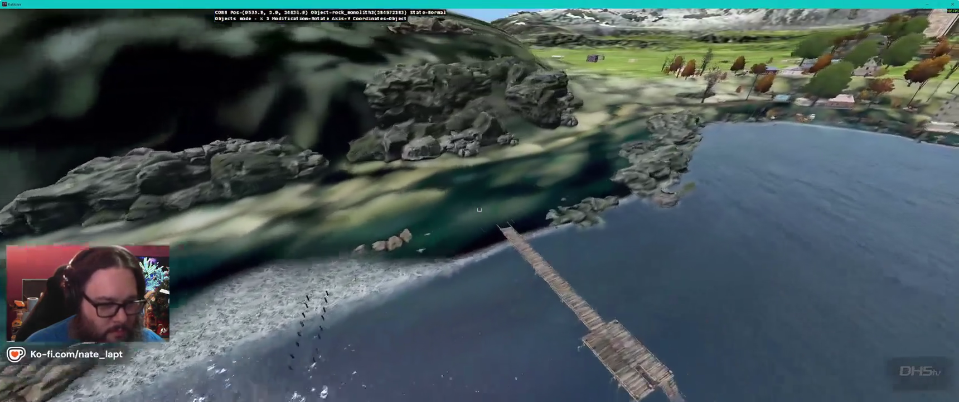
pyautogui.press('Up')
pyautogui.press('Up')
pyautogui.press('Up')
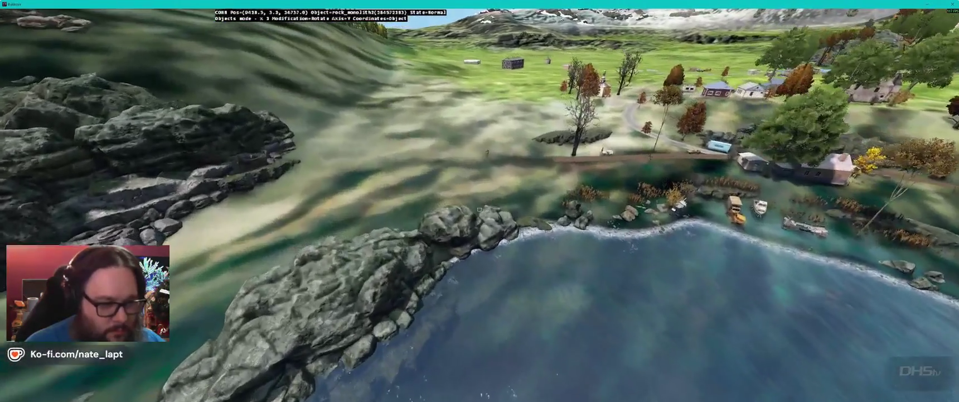
pyautogui.press('Right')
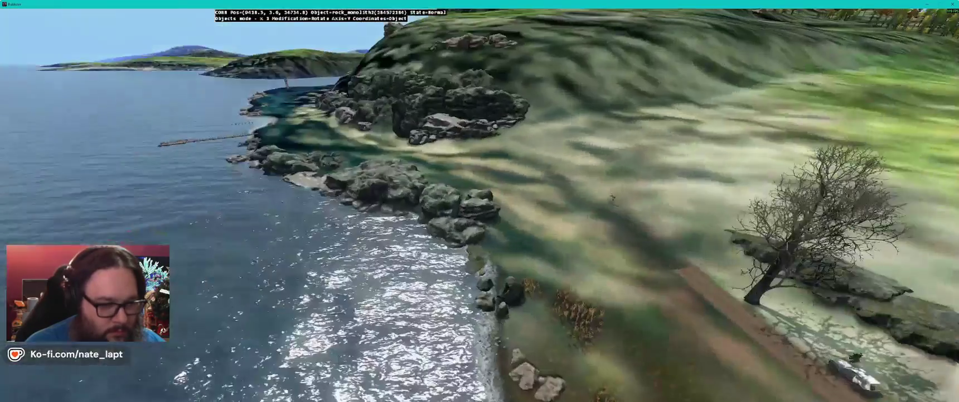
pyautogui.press('Up')
pyautogui.press('Up')
pyautogui.press('Up')
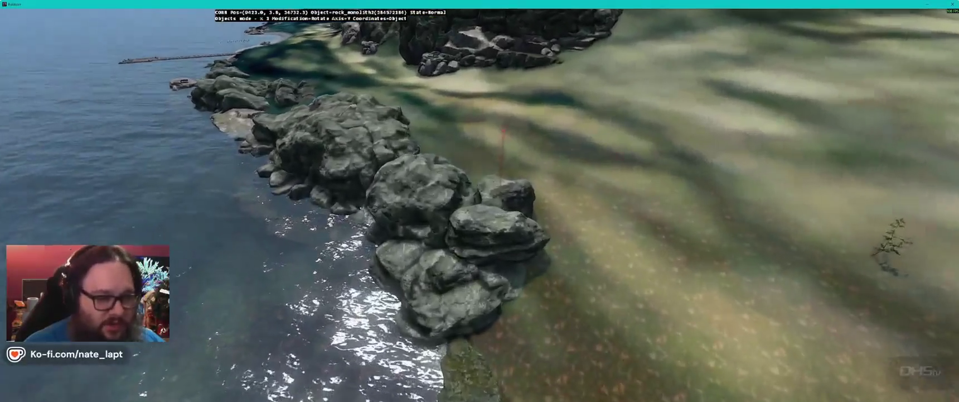
pyautogui.press('Up')
pyautogui.moveTo(479, 209); pyautogui.dragTo(479, 209)
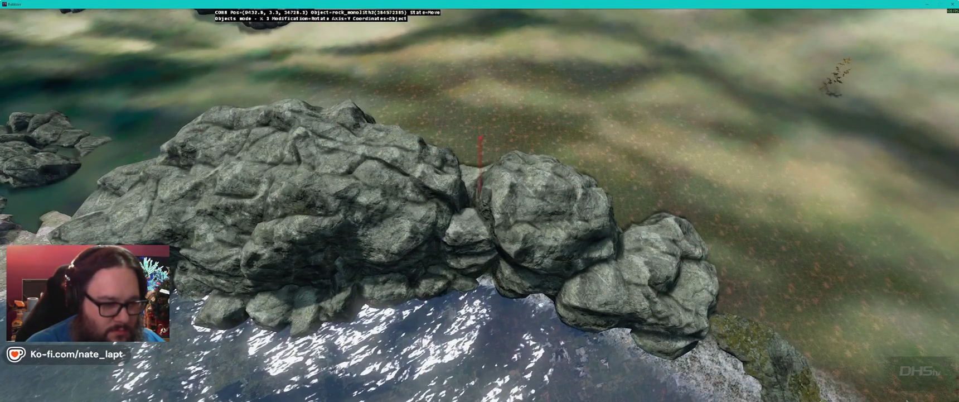
pyautogui.moveTo(479, 209); pyautogui.dragTo(479, 209)
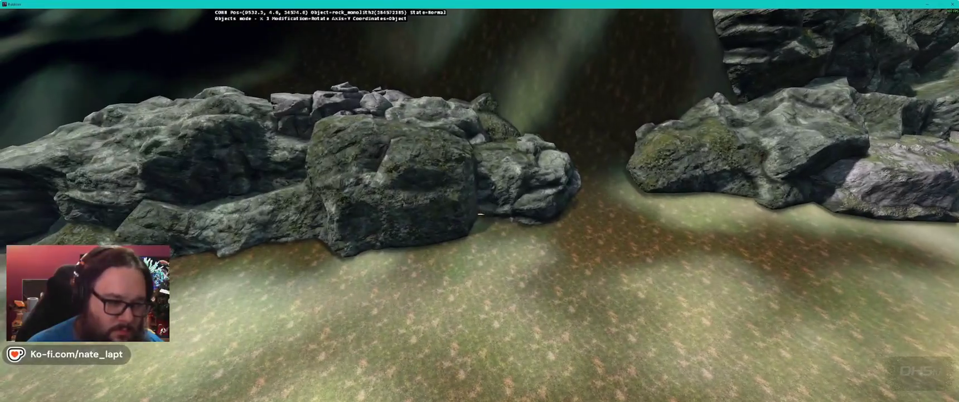
pyautogui.moveTo(479, 214)
pyautogui.mouseDown()
pyautogui.moveTo(482, 225)
pyautogui.moveTo(497, 214)
pyautogui.moveTo(495, 205)
pyautogui.moveTo(479, 209)
pyautogui.mouseUp()
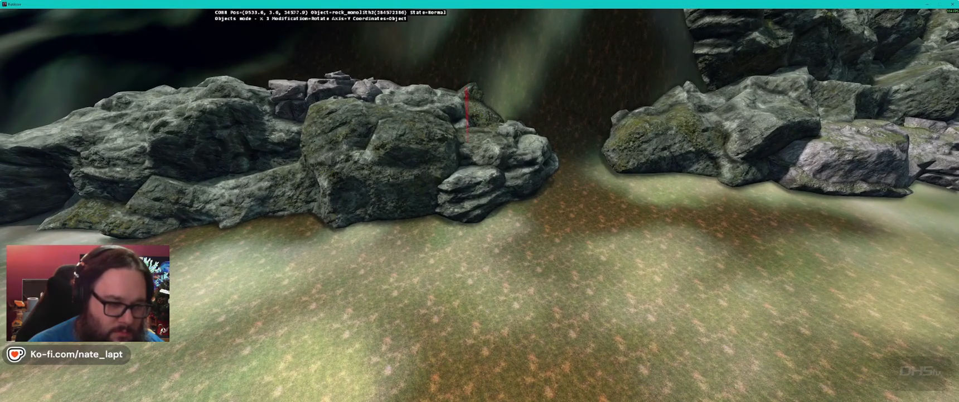
pyautogui.press('a')
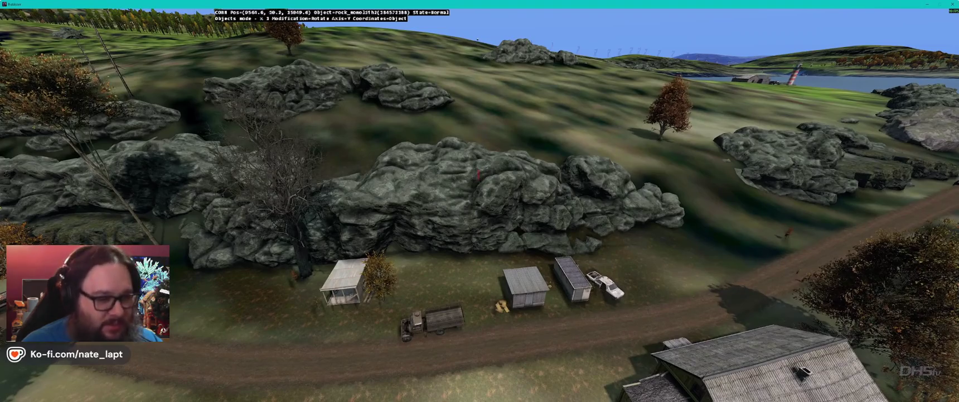
# Step: Reposition the large rock by the sheds and approach the rock wall
pyautogui.press('w')
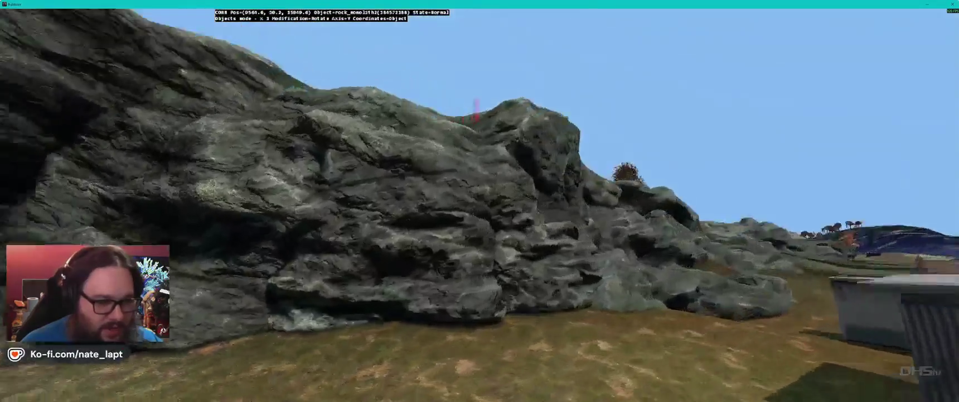
pyautogui.press('s')
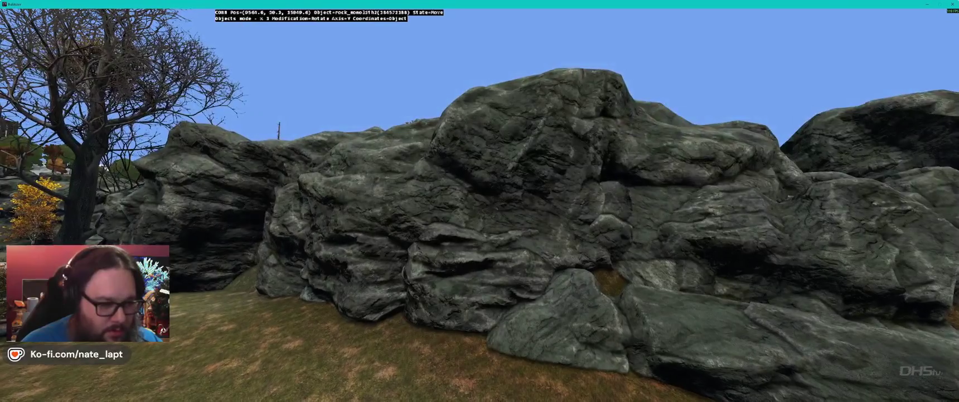
pyautogui.press('s')
pyautogui.press('Return')
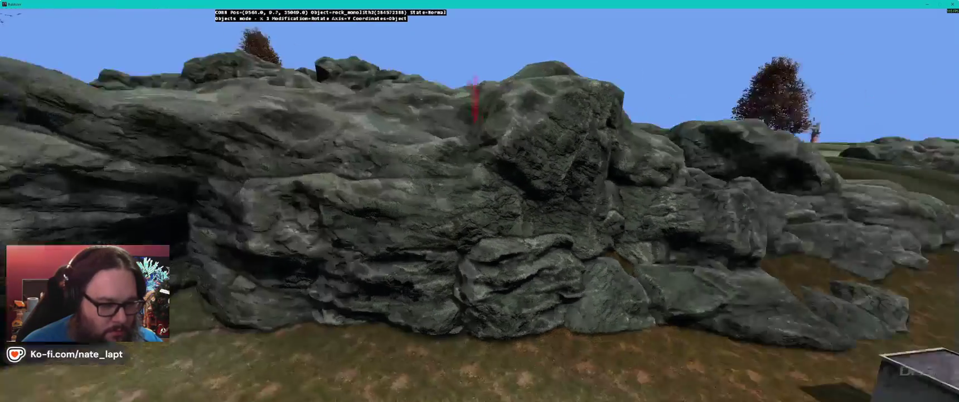
pyautogui.press('s')
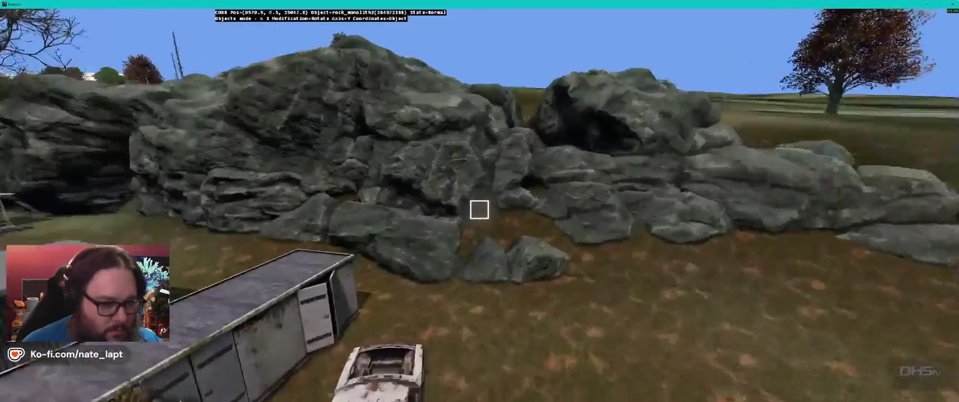
pyautogui.press('w')
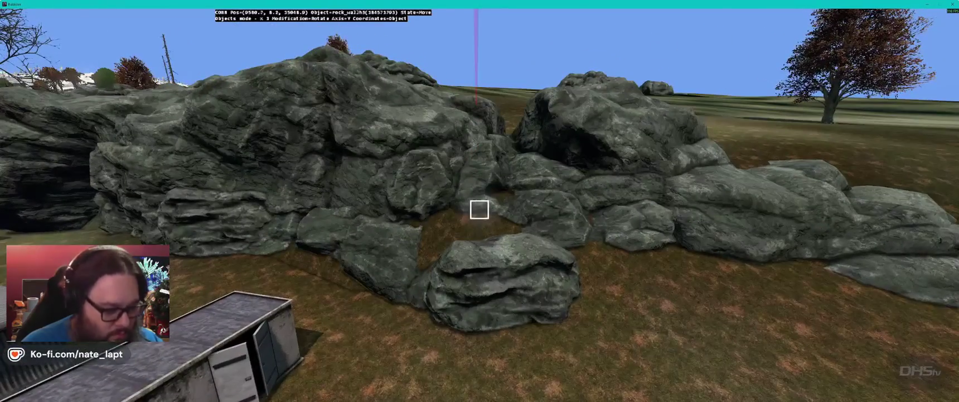
pyautogui.press('w')
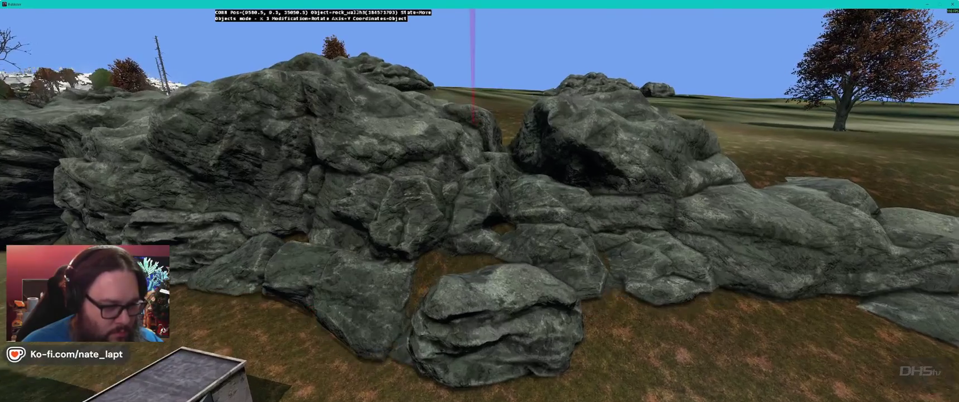
pyautogui.press('w')
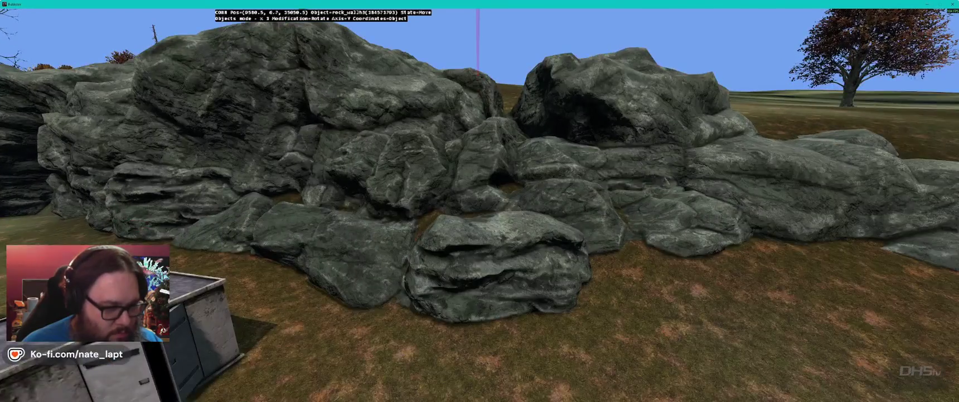
pyautogui.press('w')
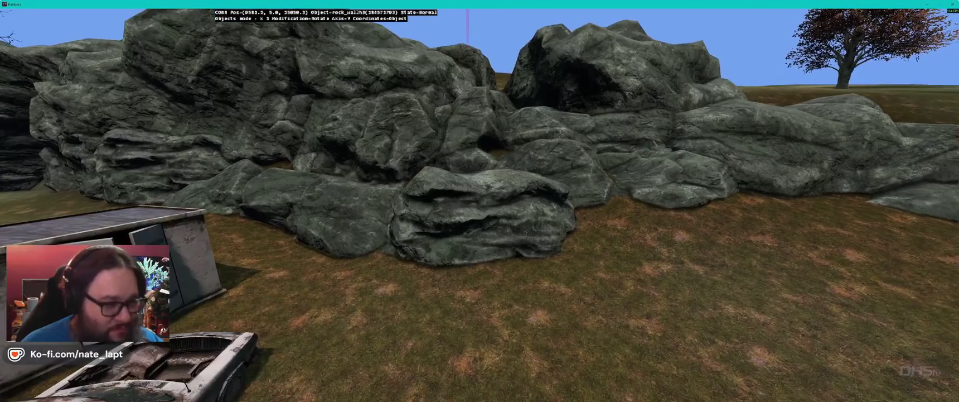
# Step: Delete the boulder in front of the rock wall and restore a copy in the gap
pyautogui.click(465, 114)
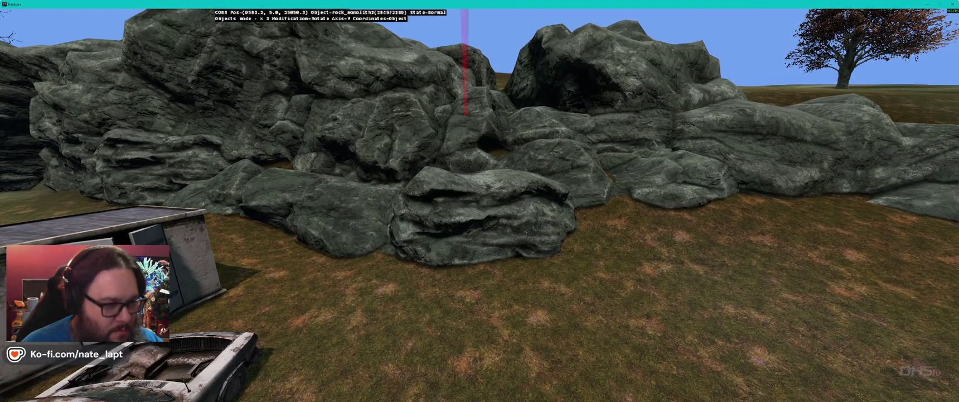
pyautogui.press('Delete')
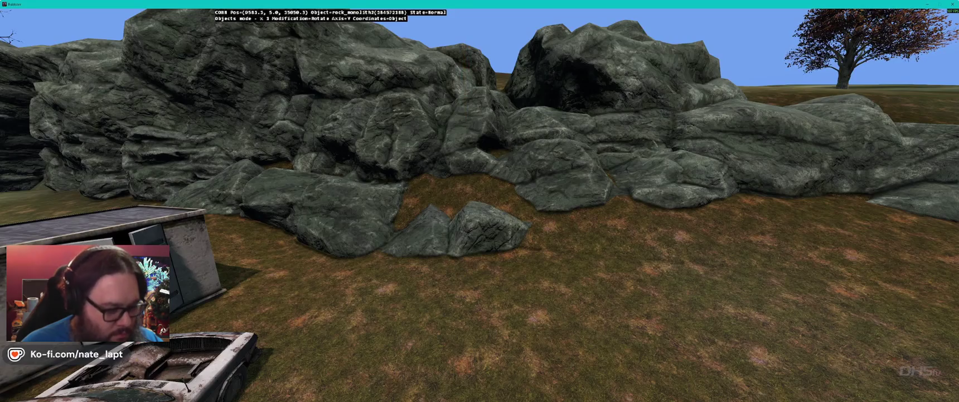
pyautogui.press('w')
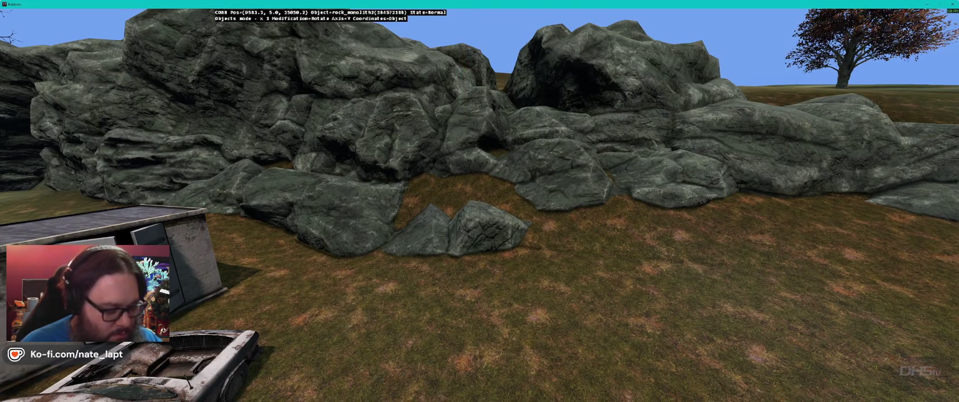
pyautogui.hotkey('ctrl', 'z')
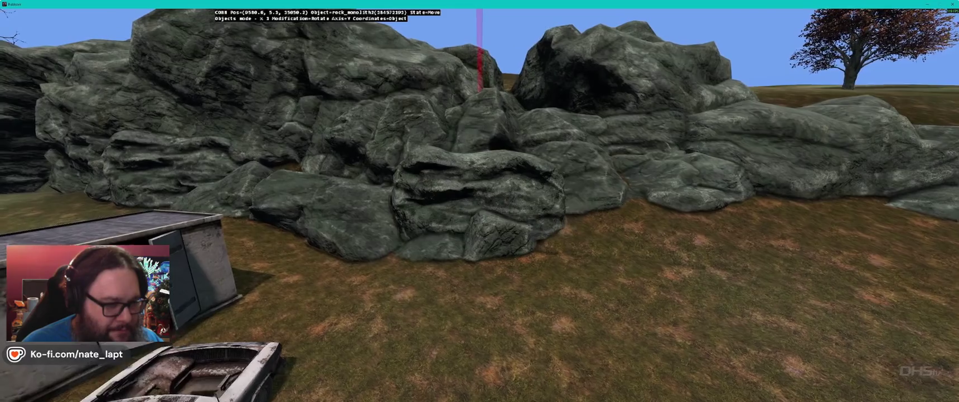
pyautogui.press('w')
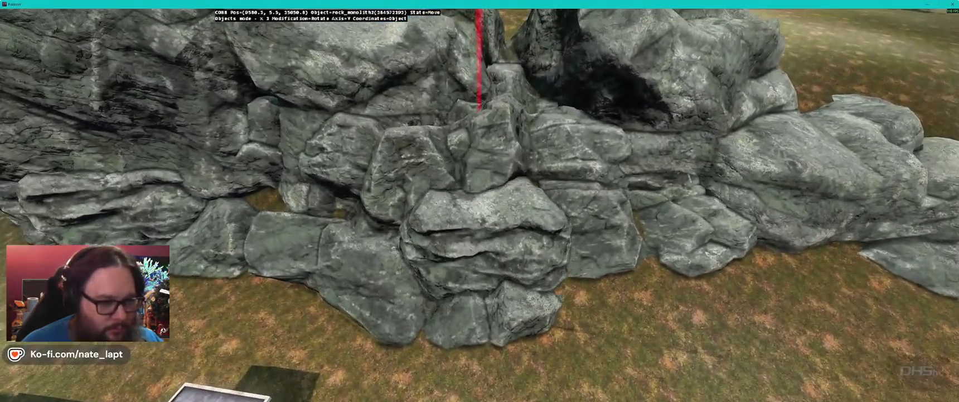
pyautogui.press('a')
pyautogui.press('d')
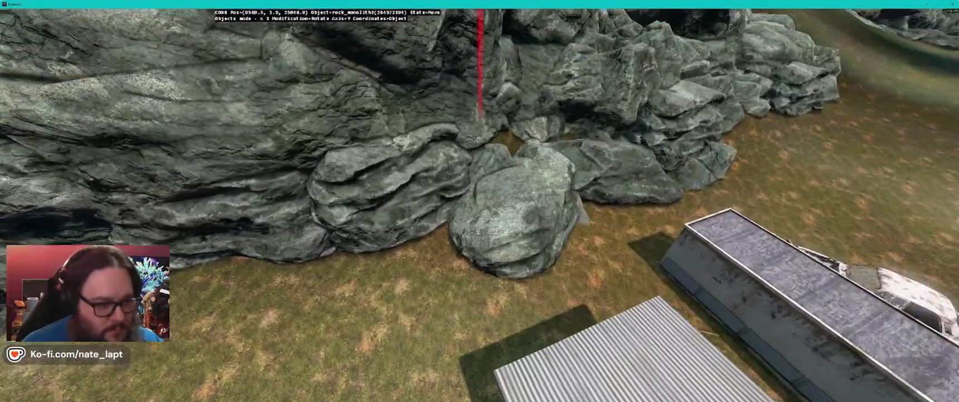
# Step: Rotate a slab upright beside the boulder in the neighbouring rock cluster
pyautogui.press('w')
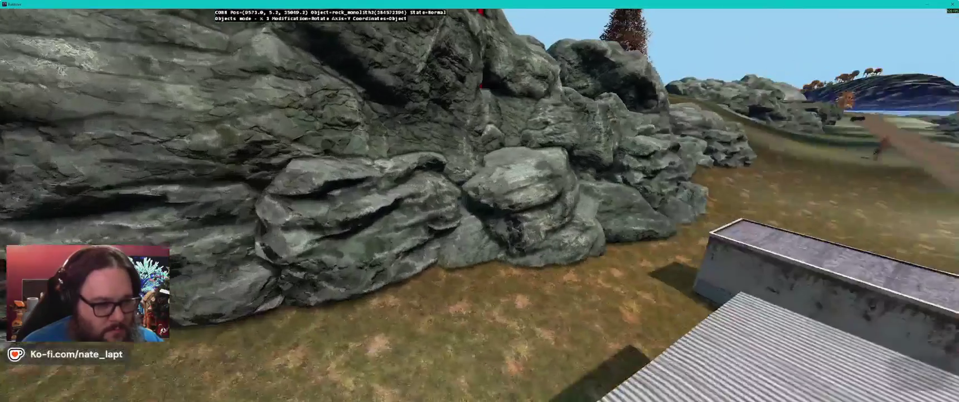
pyautogui.press('a')
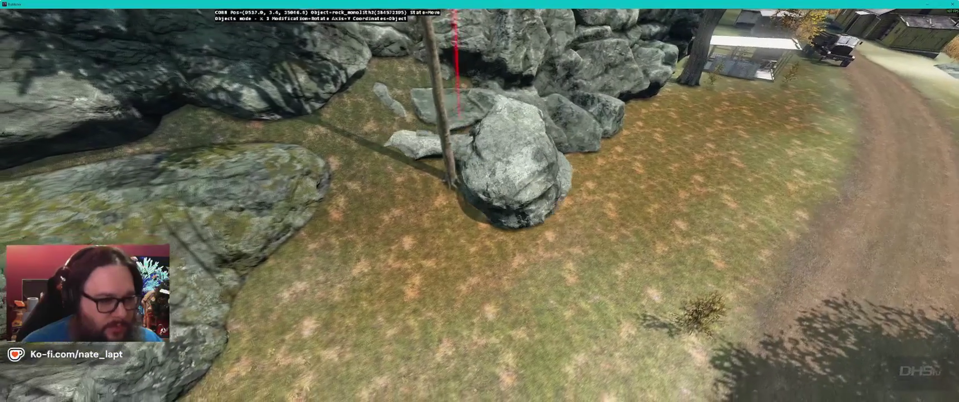
pyautogui.press('w')
pyautogui.moveTo(446, 184); pyautogui.dragTo(423, 185)
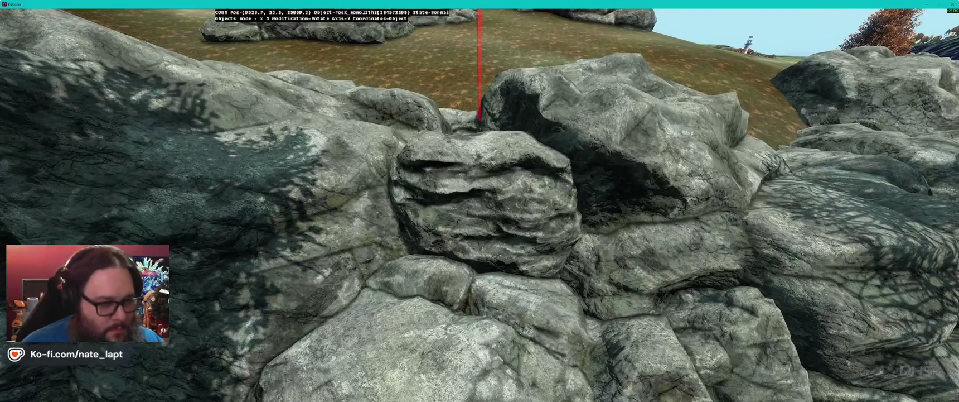
# Step: Rotate the selected outcrop rock in place about the Z axis
pyautogui.press('z')
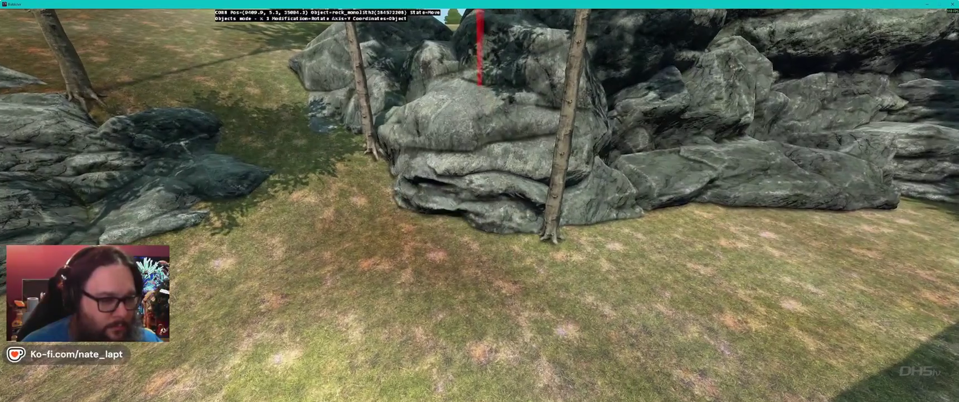
# Step: Pull the middle rock of the pile forward and lower, and rotate it behind the tree
pyautogui.press('w')
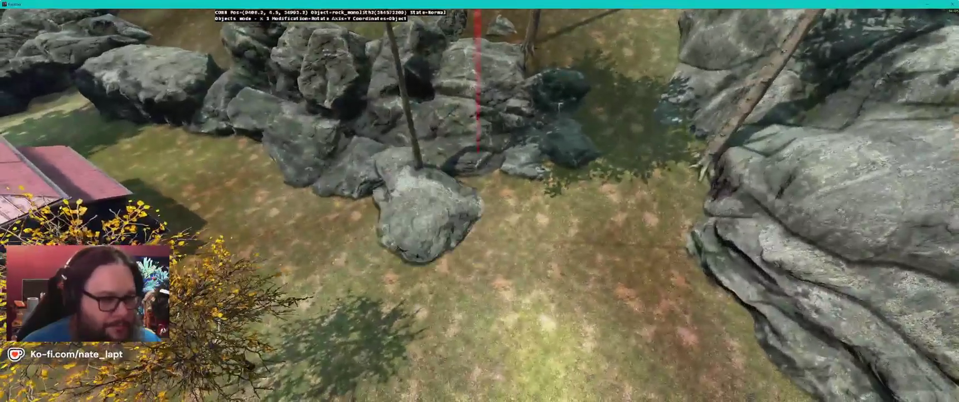
pyautogui.press('x')
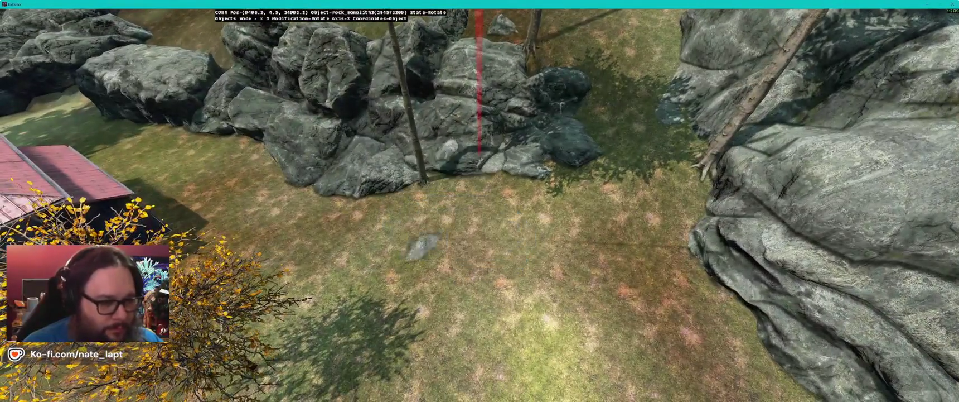
pyautogui.press('w')
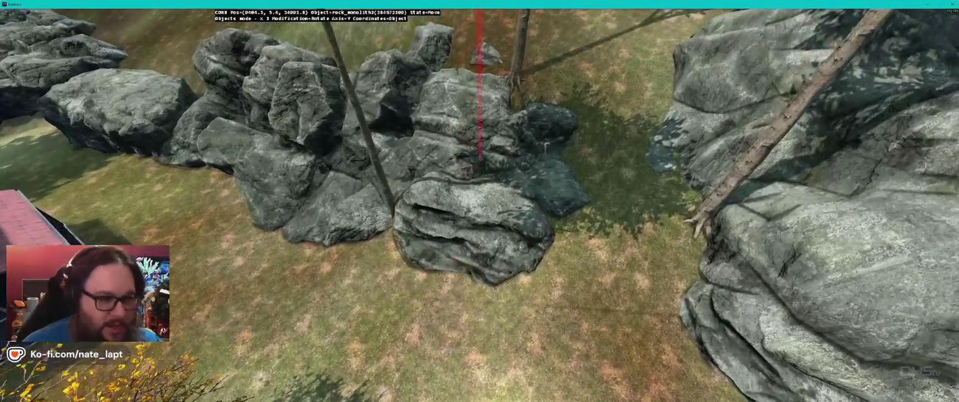
pyautogui.press('w')
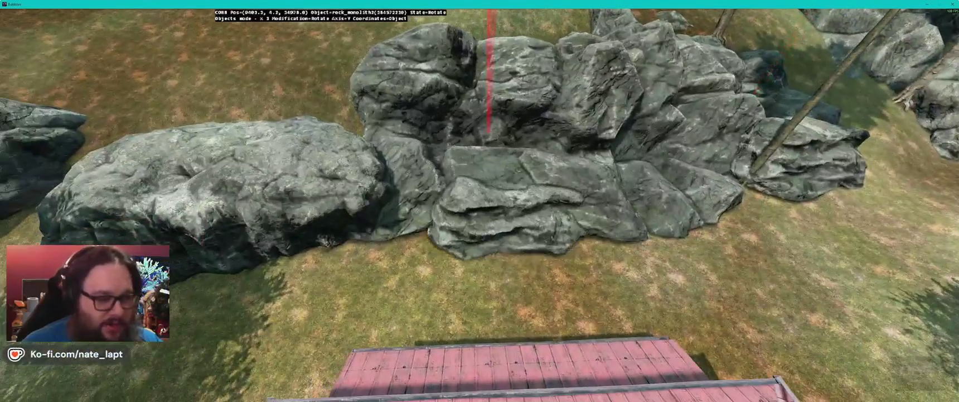
pyautogui.press('s')
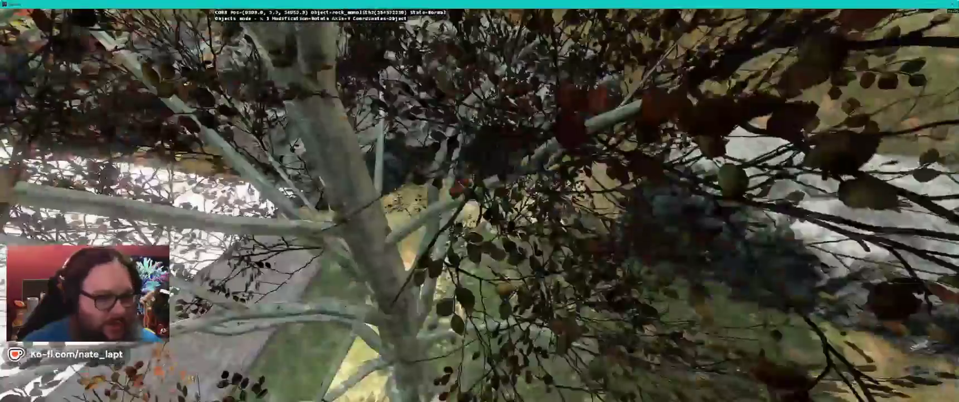
pyautogui.press('s')
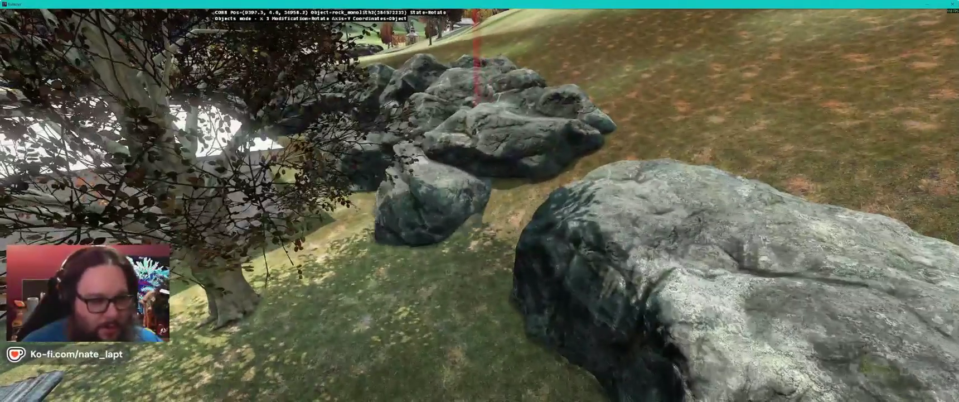
pyautogui.moveTo(460, 204)
pyautogui.mouseDown()
pyautogui.moveTo(467, 208)
pyautogui.moveTo(450, 214)
pyautogui.moveTo(457, 220)
pyautogui.mouseUp()
pyautogui.press('s')
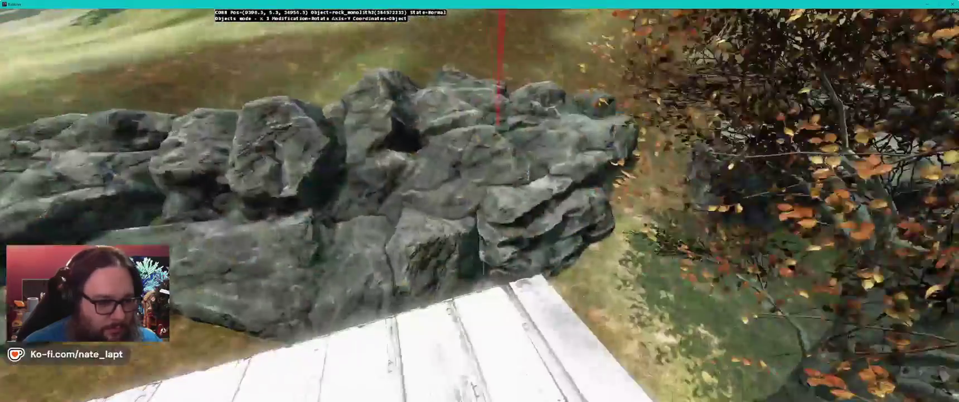
pyautogui.press('s')
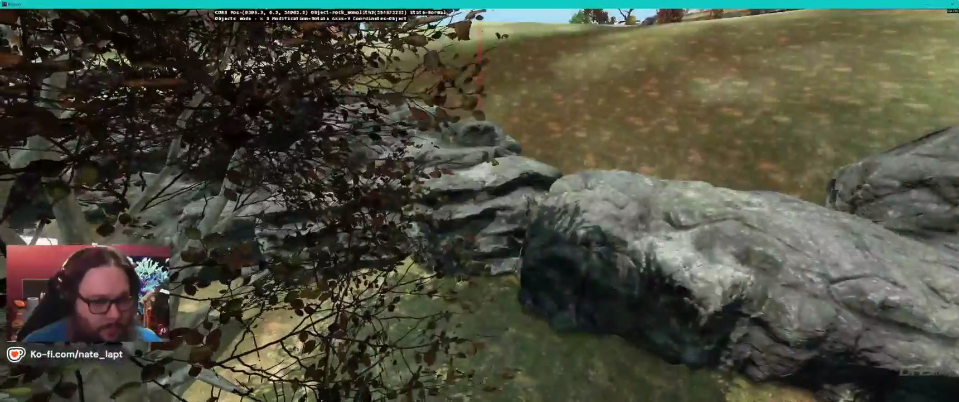
pyautogui.moveTo(446, 184); pyautogui.dragTo(468, 184)
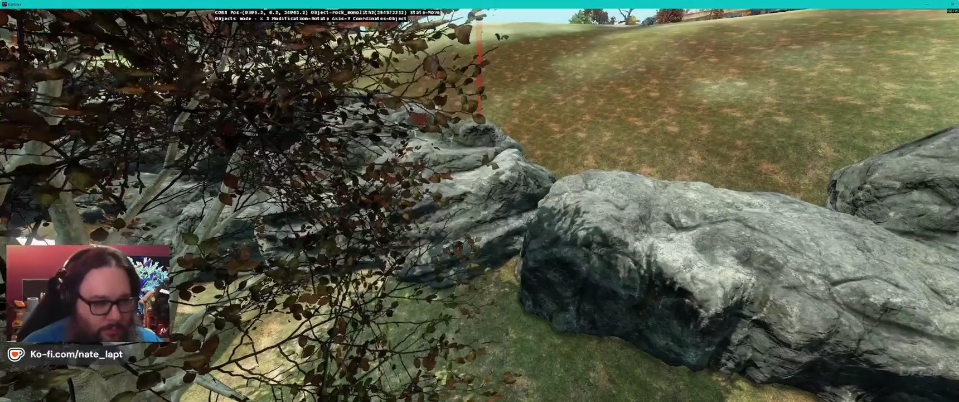
# Step: Lower the middle monolith slightly and rotate it about the X axis into place
pyautogui.press('s')
pyautogui.press('w')
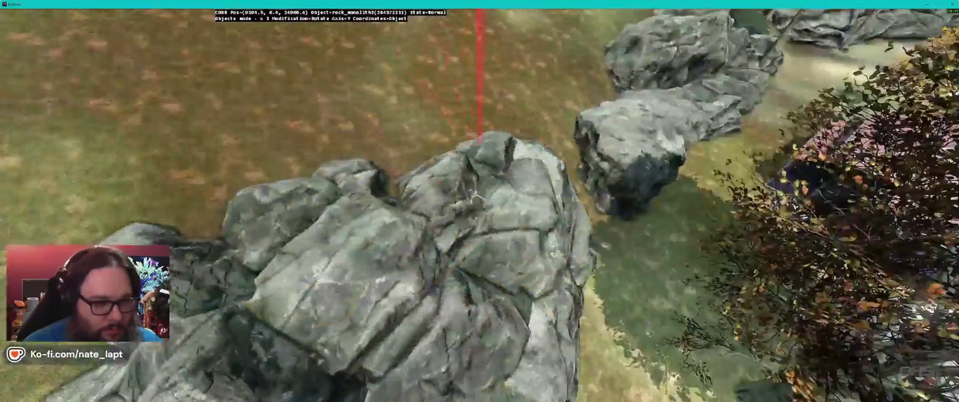
pyautogui.press('s')
pyautogui.press('x')
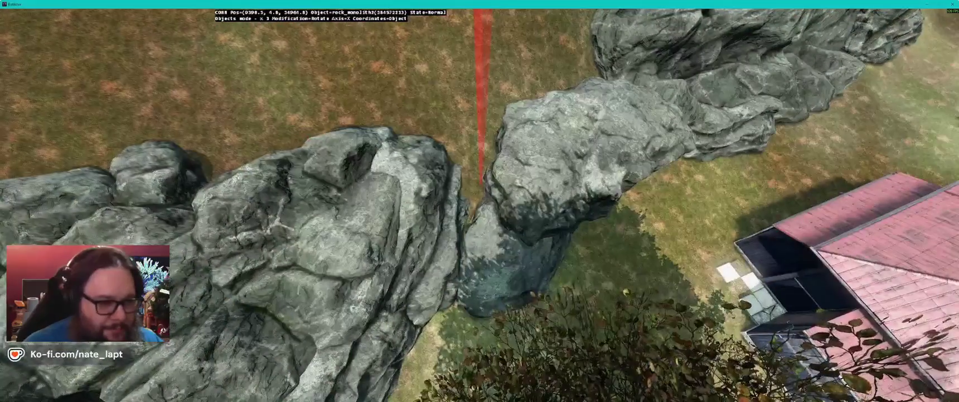
pyautogui.press('pagedown')
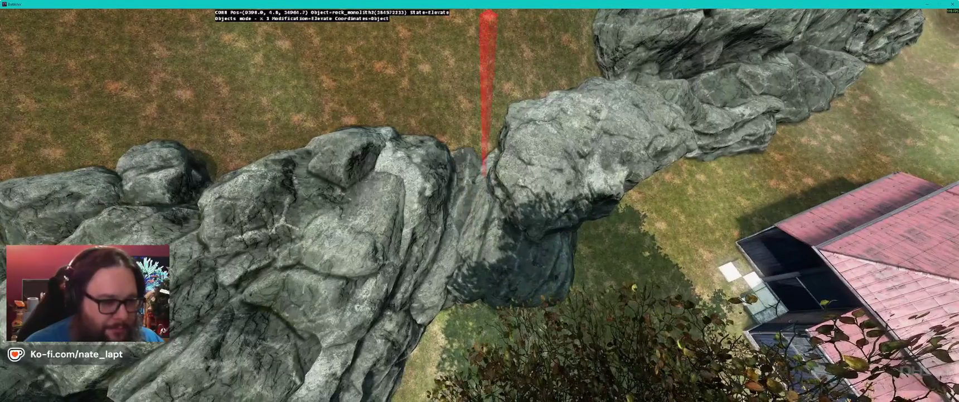
pyautogui.press('x')
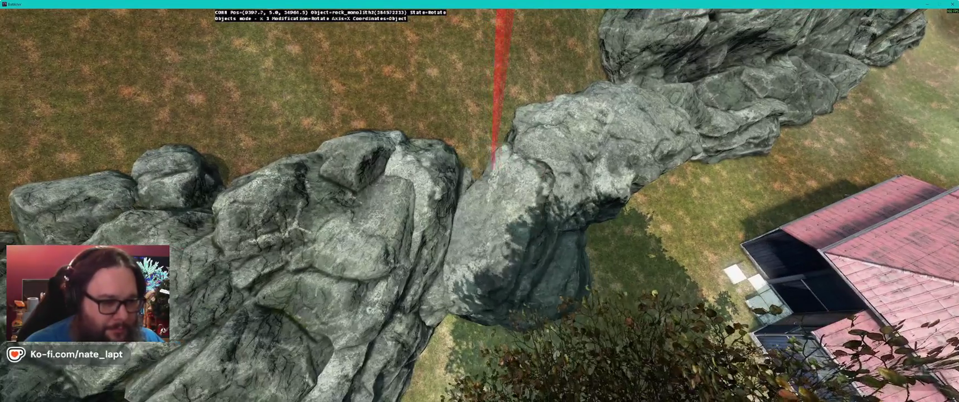
pyautogui.press('a')
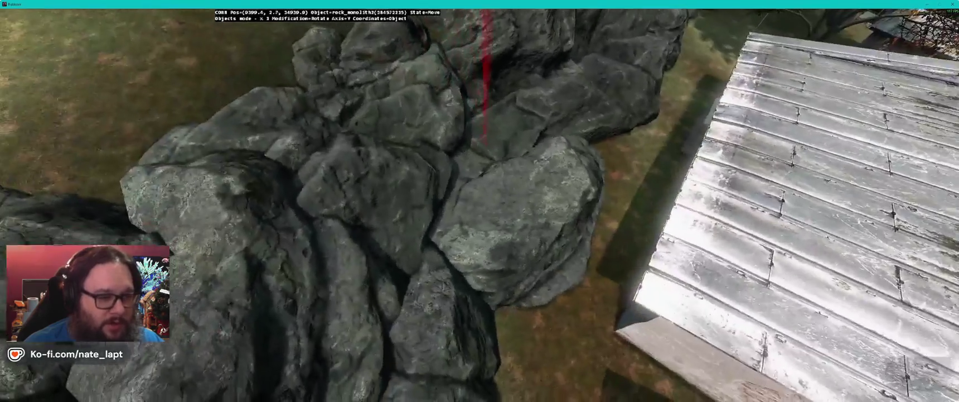
# Step: Save the project with the adjusted rock wall and return to the Buldozer preview
pyautogui.hotkey('alt', 'Tab')
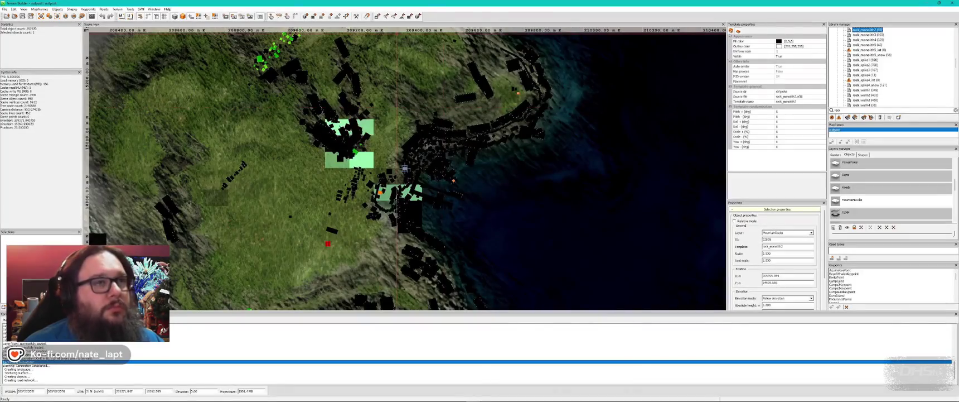
pyautogui.hotkey('alt', 'Tab')
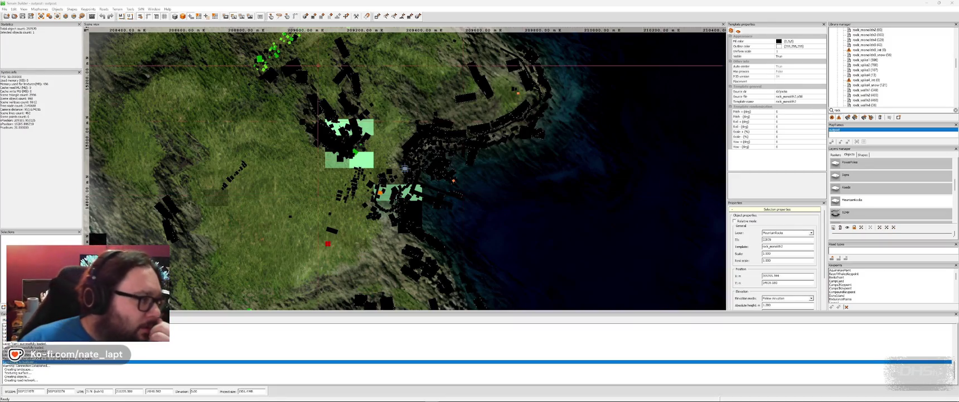
pyautogui.click(23, 17)
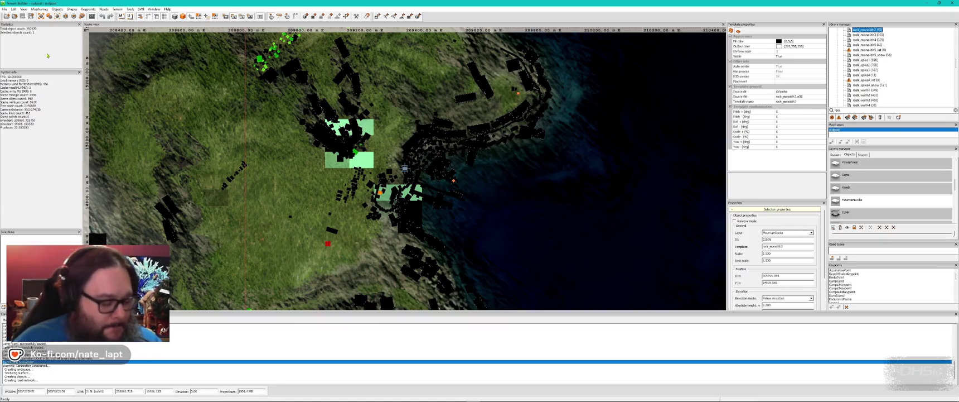
pyautogui.hotkey('alt', 'Tab')
pyautogui.hotkey('alt', 'Tab')
pyautogui.hotkey('alt', 'Tab')
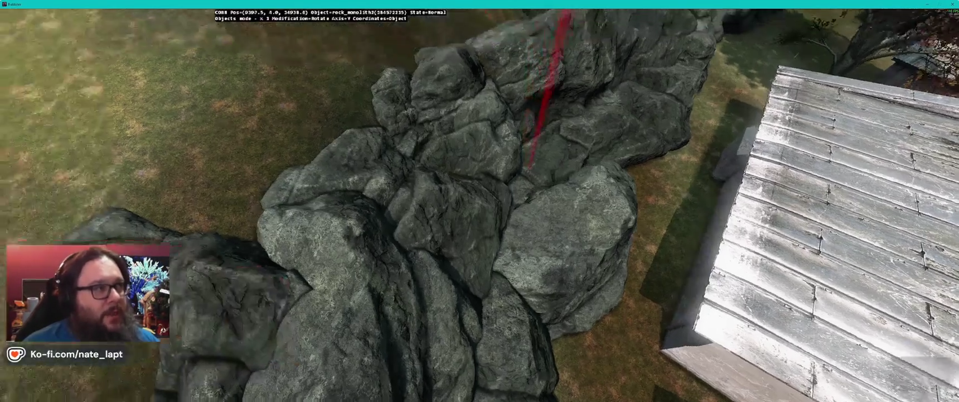
# Step: Insert a rock_monolith2 on the grass before the church and tilt it flatter about X
pyautogui.moveTo(479, 201)
pyautogui.mouseDown()
pyautogui.moveTo(479, 134)
pyautogui.moveTo(480, 184)
pyautogui.moveTo(535, 178)
pyautogui.moveTo(535, 223)
pyautogui.moveTo(479, 210)
pyautogui.mouseUp()
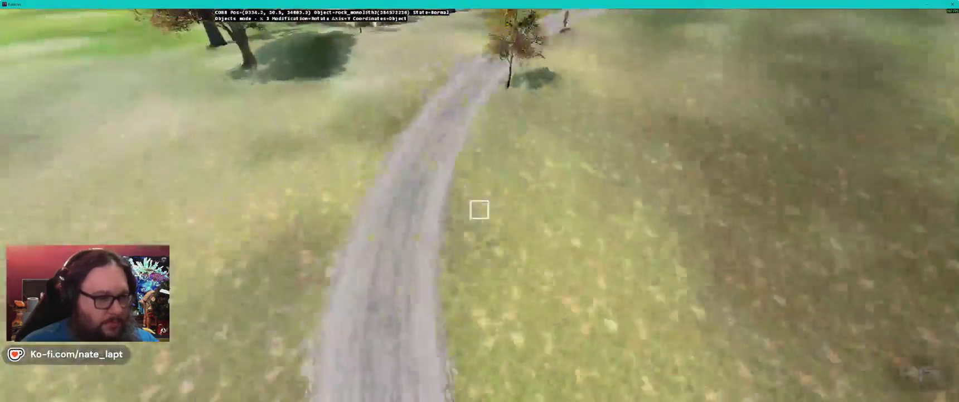
pyautogui.press('w')
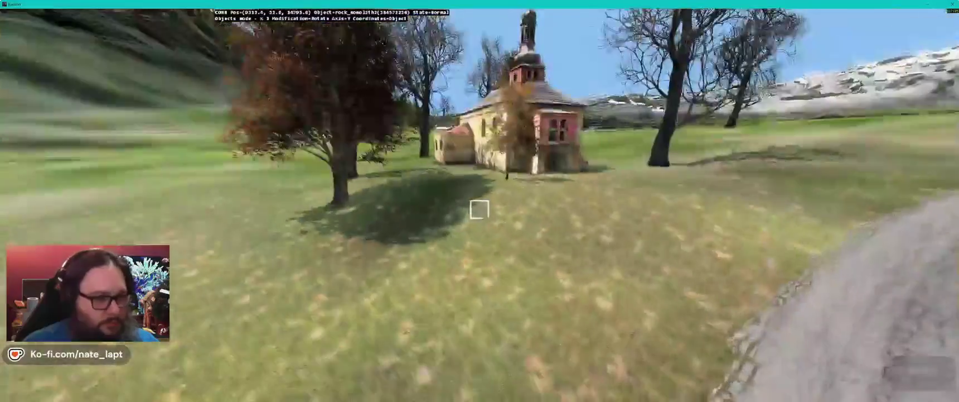
pyautogui.press('Insert')
pyautogui.press('x')
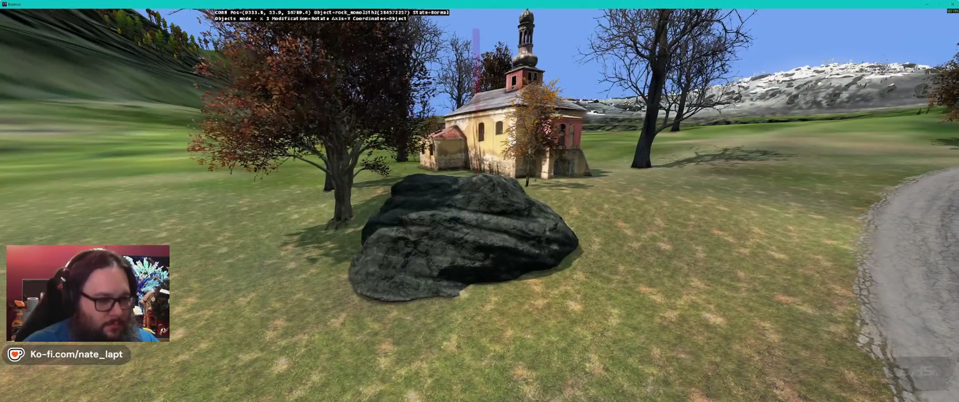
pyautogui.press('y')
pyautogui.press('w')
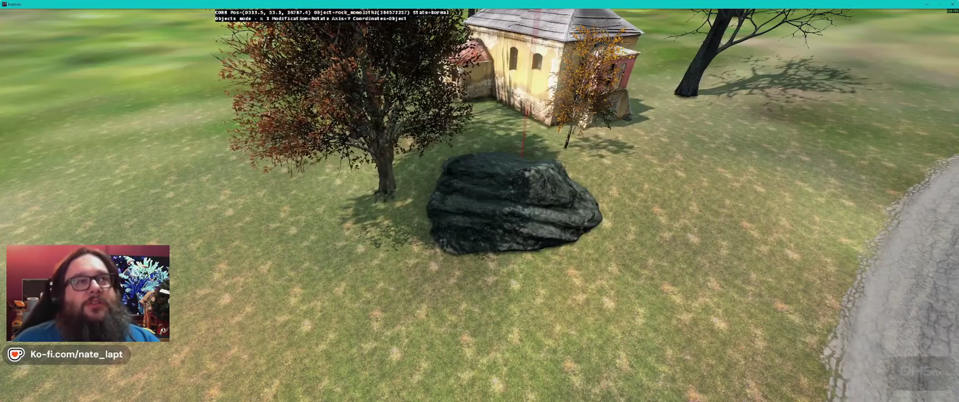
pyautogui.hotkey('alt', 'Tab')
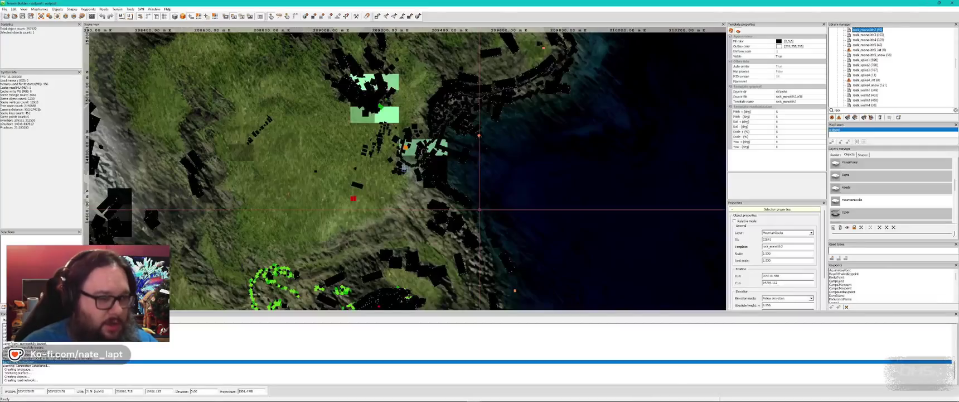
# Step: In the remote Task Manager, show resource use per user and expand the administrator's process list
pyautogui.hotkey('alt', 'Tab')
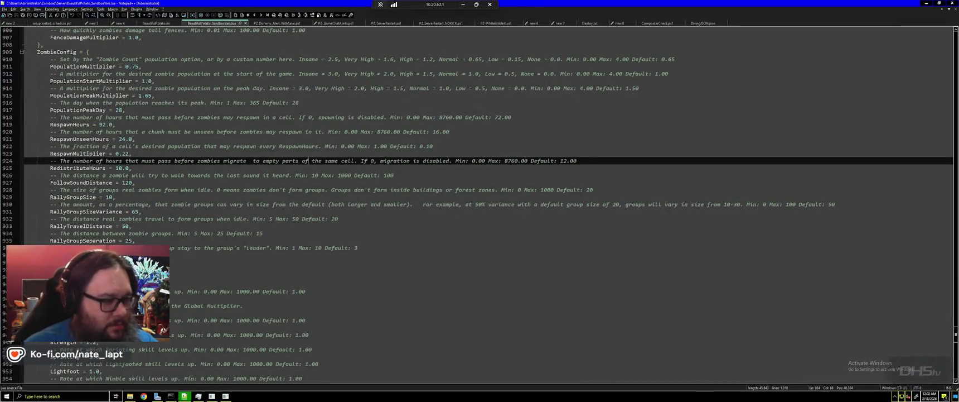
pyautogui.hotkey('alt', 'Tab')
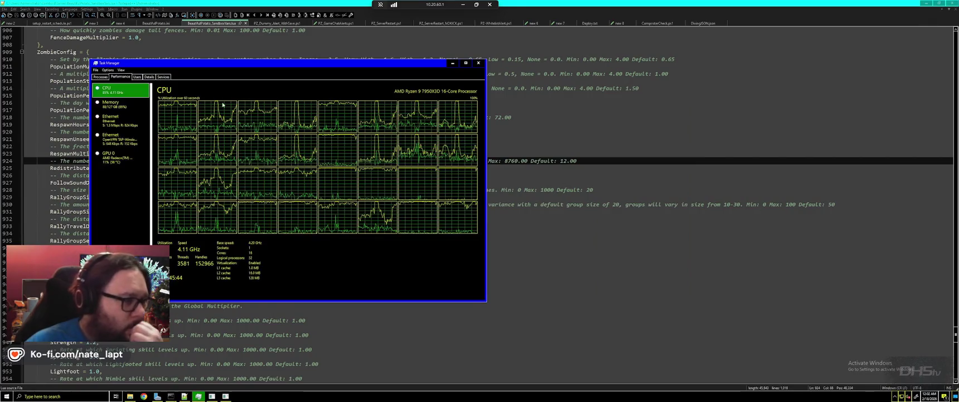
pyautogui.click(137, 76)
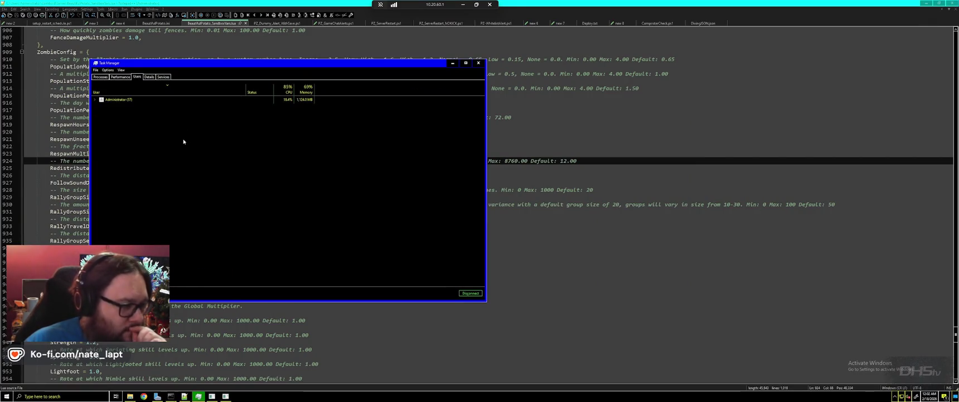
pyautogui.click(94, 99)
pyautogui.click(155, 126)
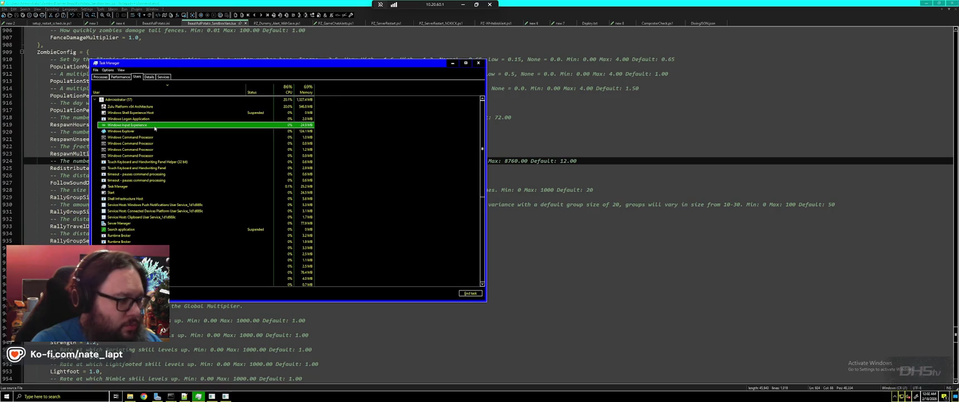
# Step: Change the priority of the Zulu Platform java.exe process, then minimize the remote session
pyautogui.rightClick(143, 107)
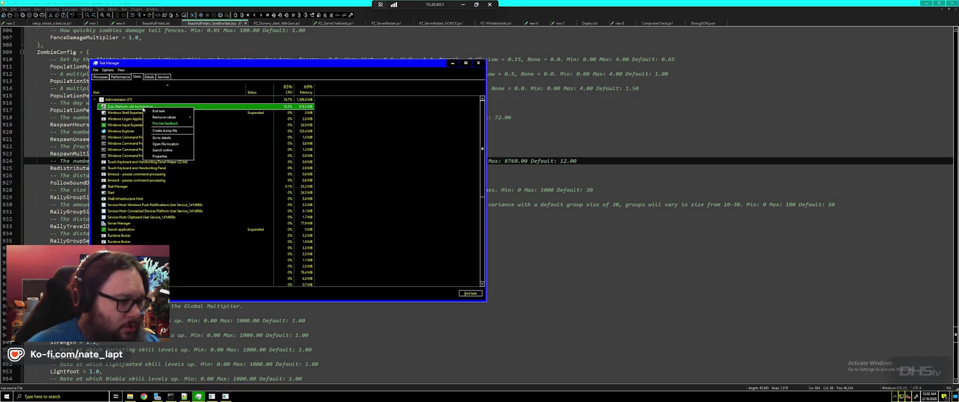
pyautogui.click(168, 138)
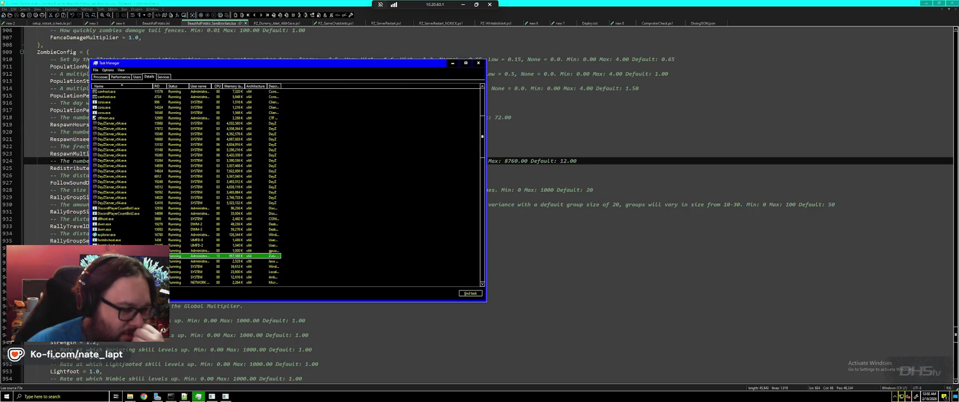
pyautogui.click(176, 287)
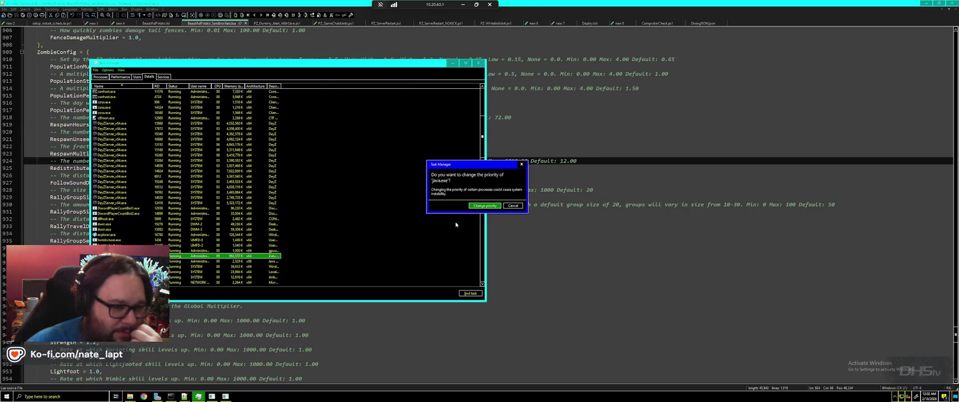
pyautogui.click(483, 206)
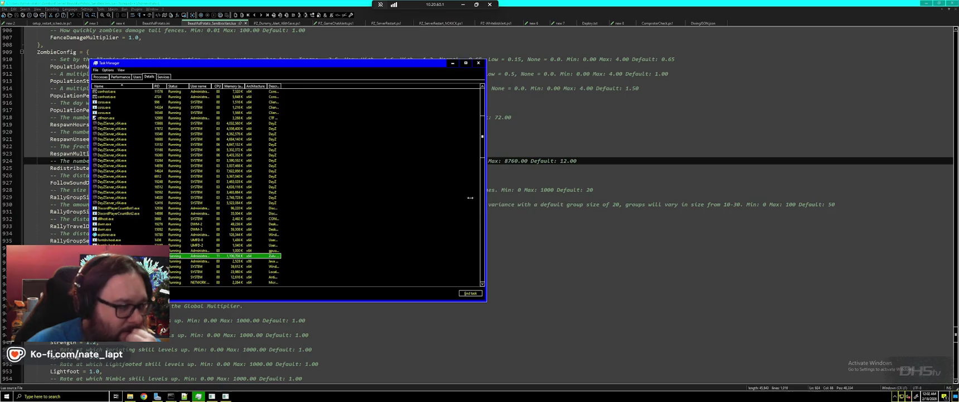
pyautogui.click(463, 5)
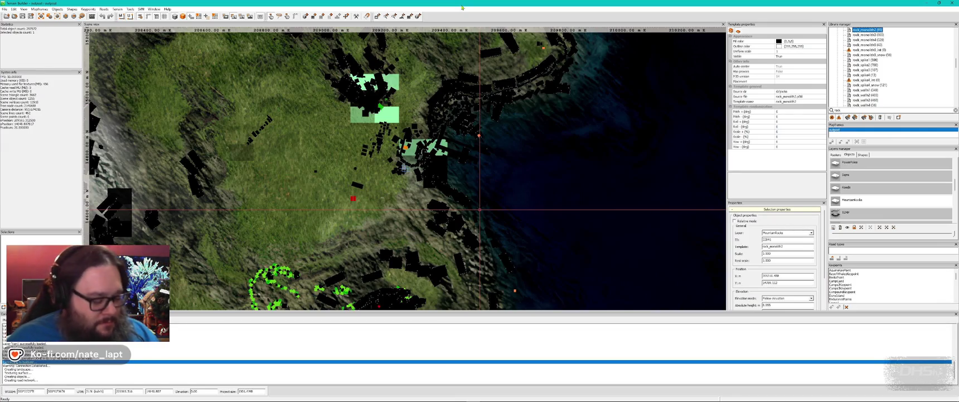
pyautogui.hotkey('alt', 'Tab')
pyautogui.hotkey('alt', 'Tab')
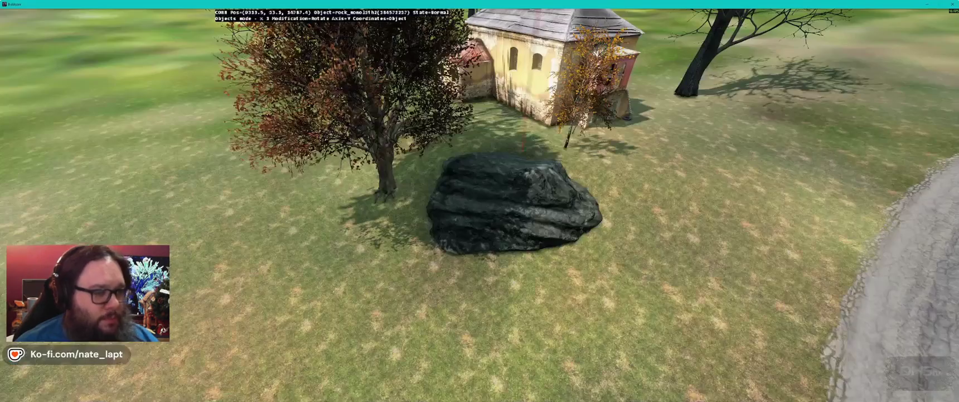
pyautogui.scroll(-10, 480, 209)
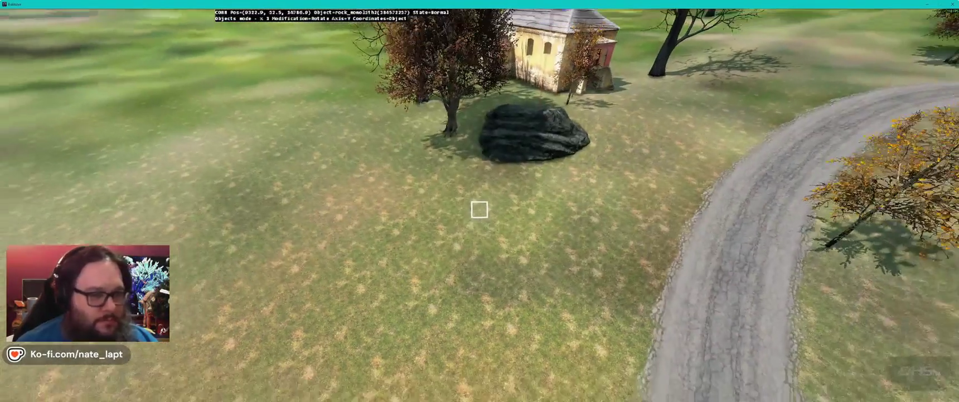
pyautogui.scroll(10, 479, 209)
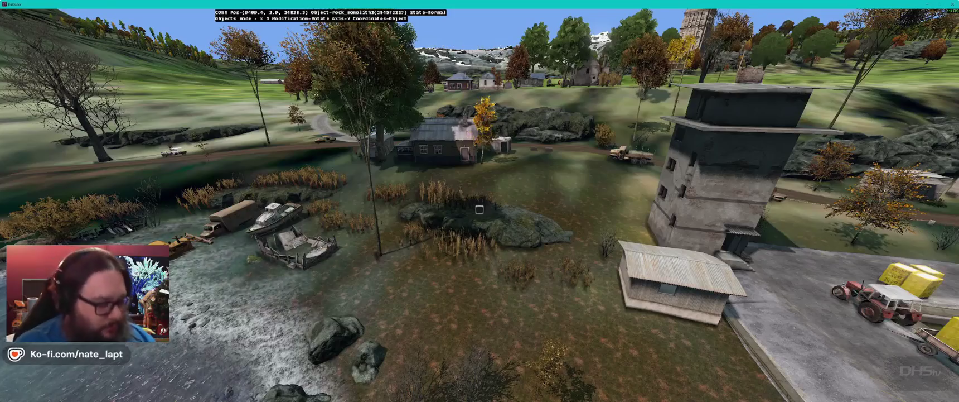
pyautogui.press('s')
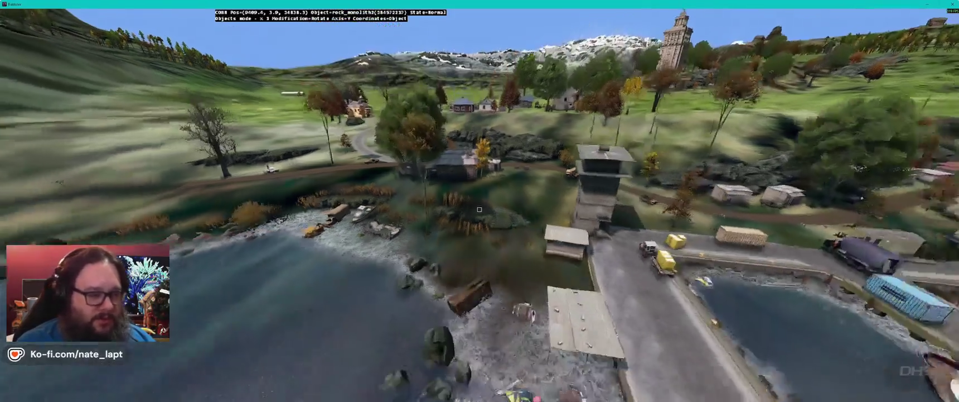
pyautogui.press('a')
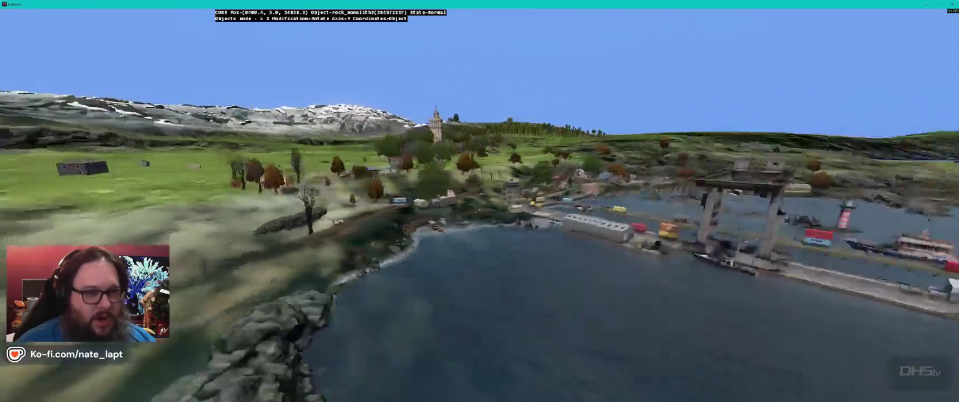
pyautogui.press('w')
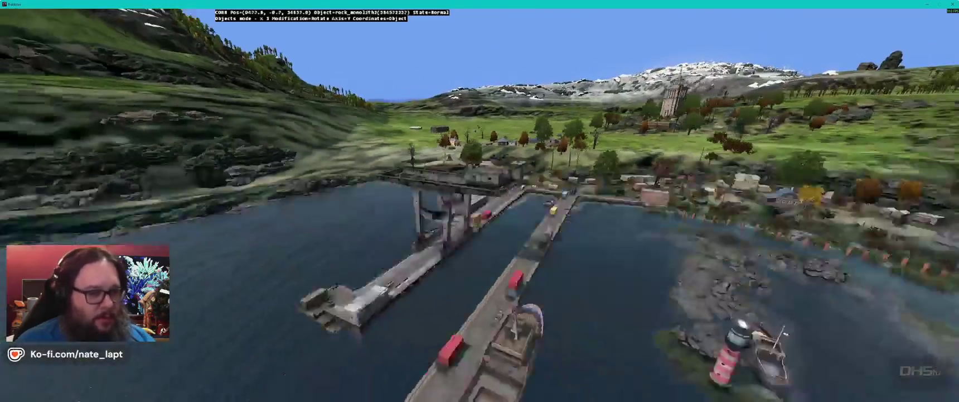
pyautogui.press('s')
pyautogui.hotkey('alt', 'Tab')
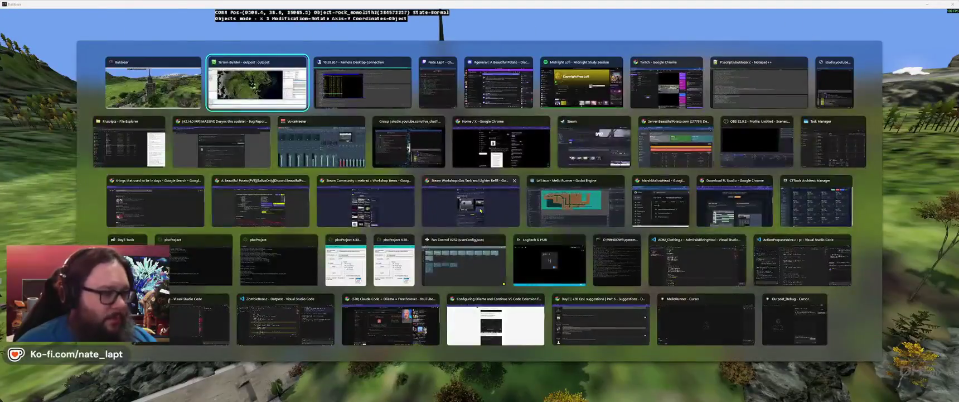
# Step: Zoom into the 2D map and switch to Buldozer's view of the water tower among pines
pyautogui.scroll(5, 464, 199)
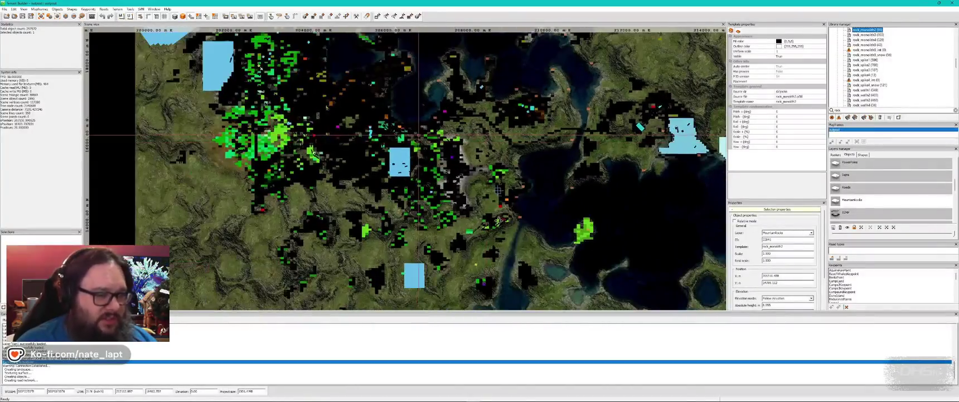
pyautogui.scroll(4, 445, 160)
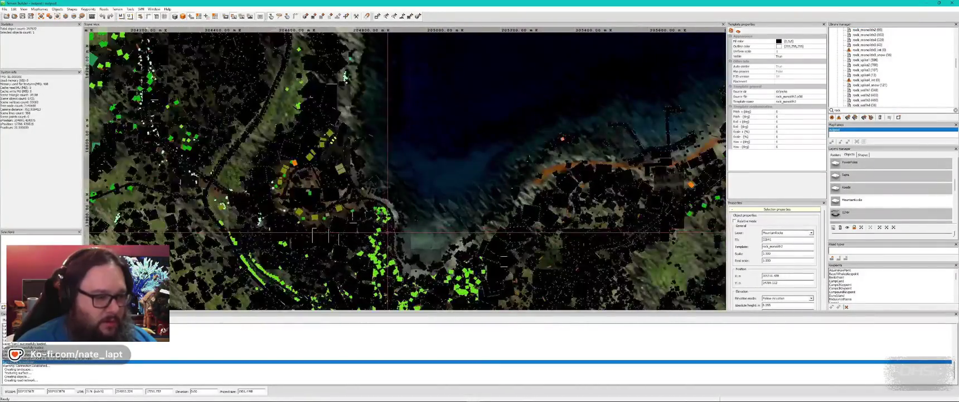
pyautogui.hotkey('alt', 'Tab')
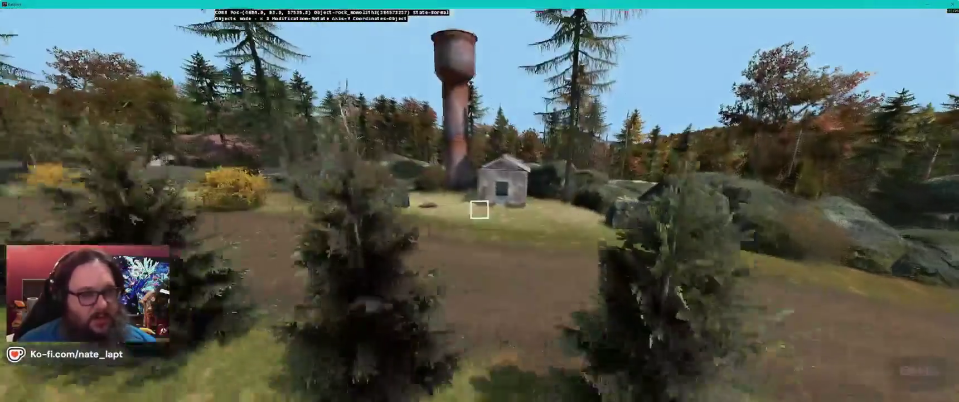
pyautogui.press('s')
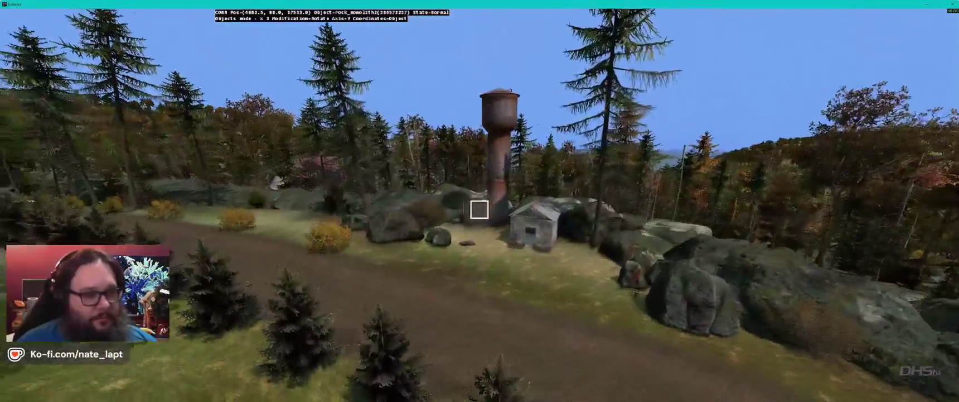
pyautogui.press('s')
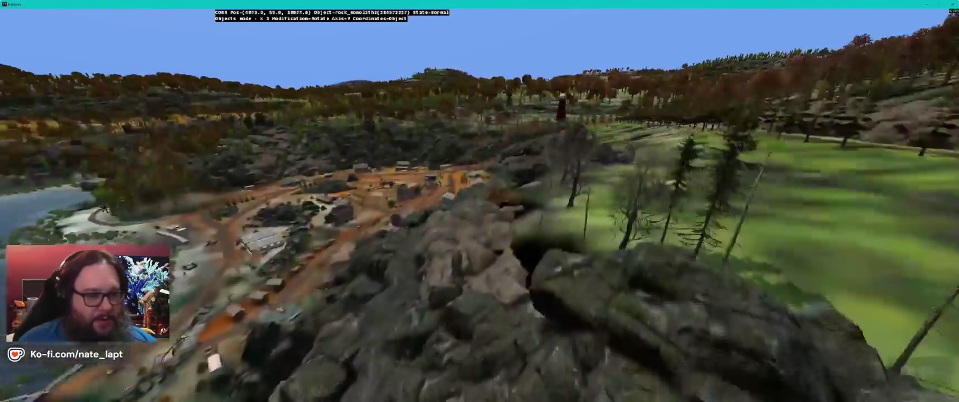
pyautogui.press('w')
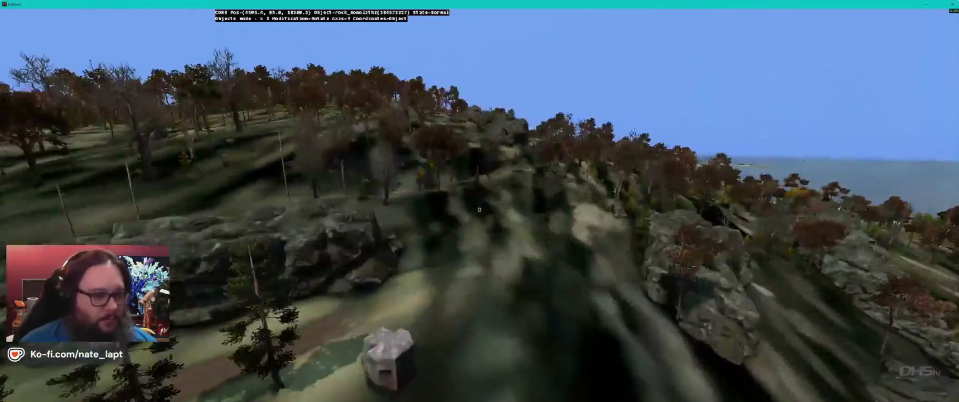
pyautogui.press('w')
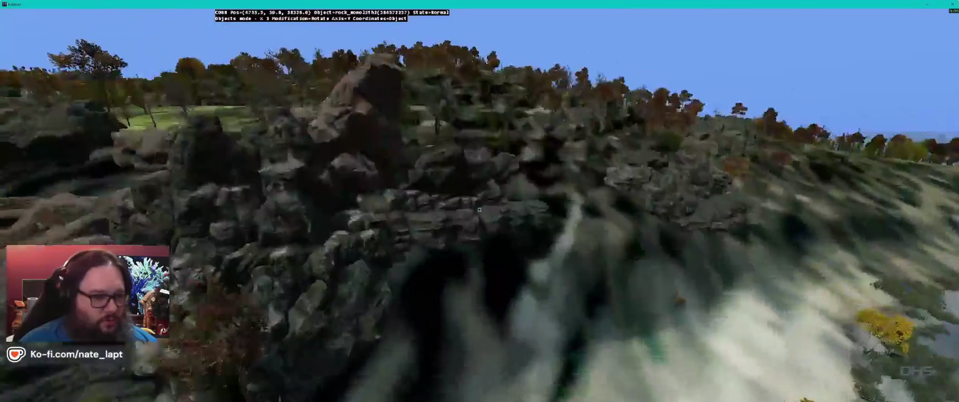
pyautogui.press('w')
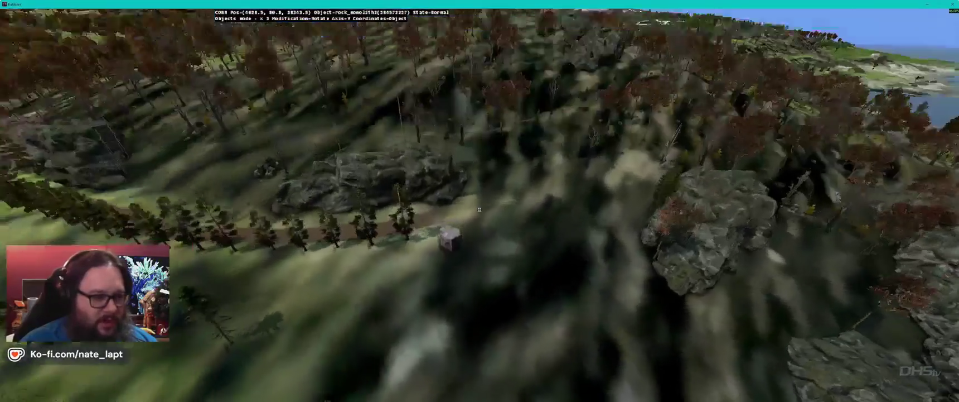
pyautogui.press('s')
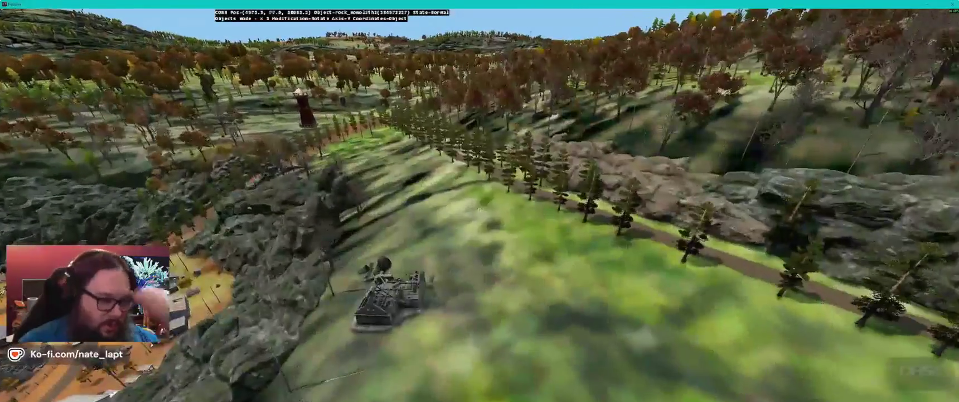
pyautogui.press('w')
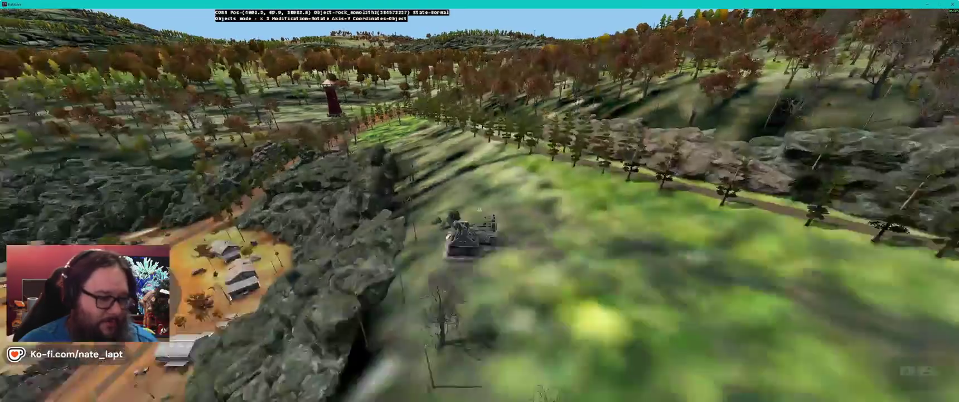
pyautogui.press('s')
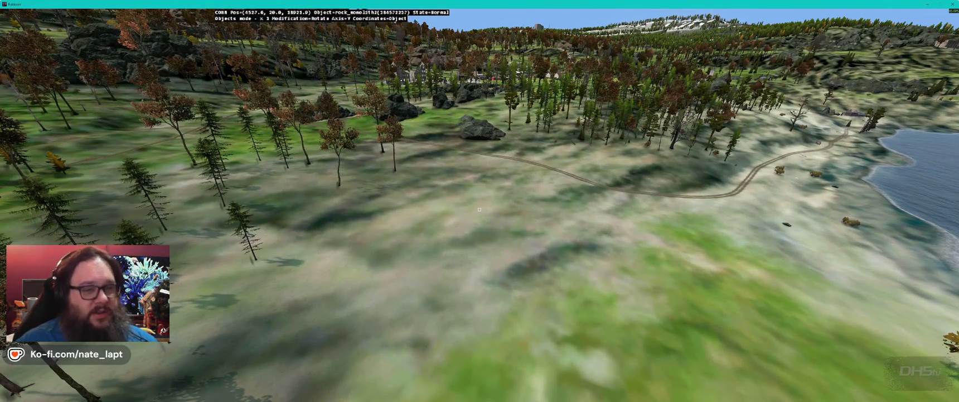
# Step: Fly the Buldozer camera past the church and out to the lighthouse island, then return to the map
pyautogui.press('w')
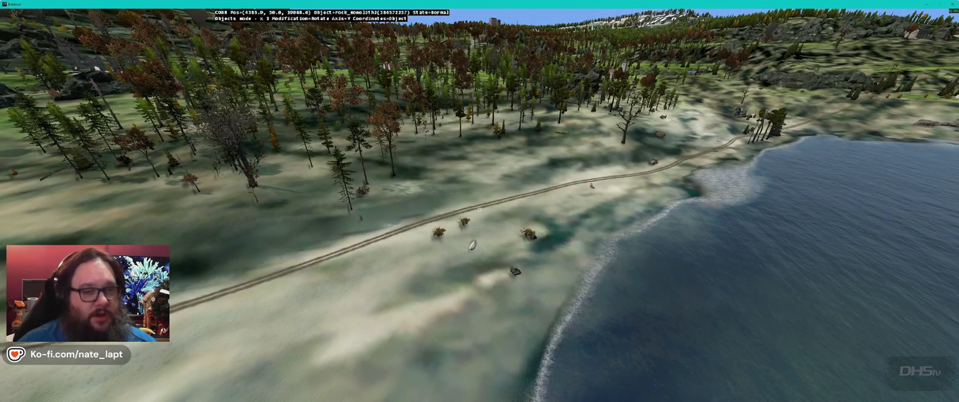
pyautogui.press('w')
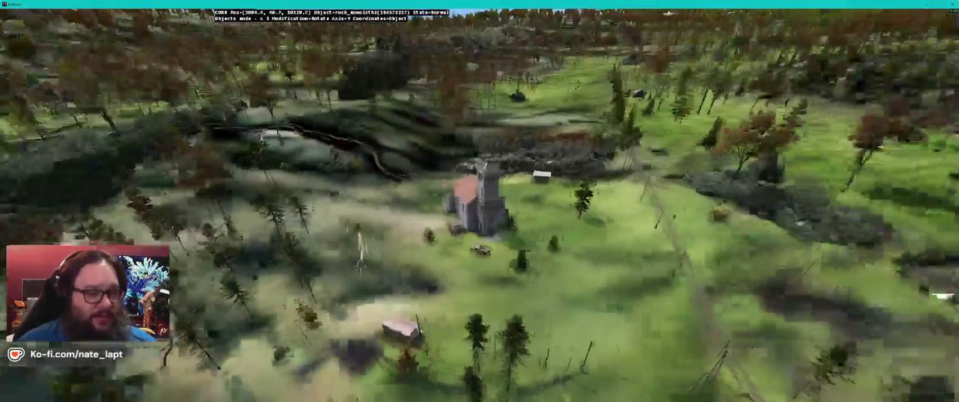
pyautogui.press('w')
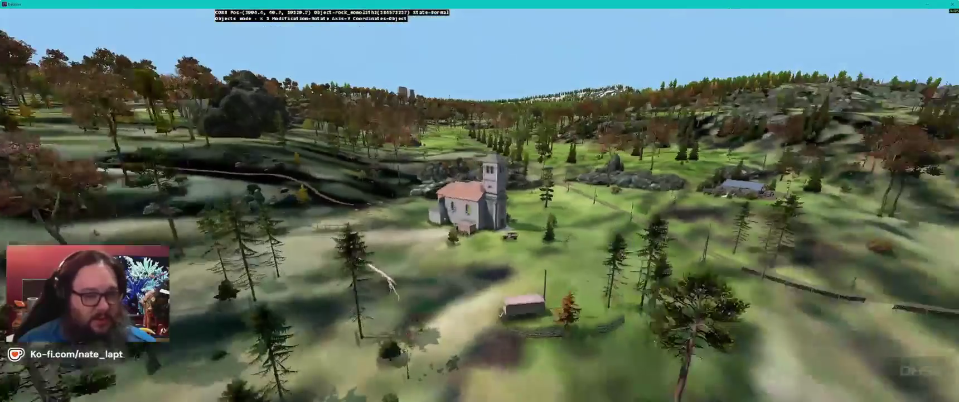
pyautogui.press('w')
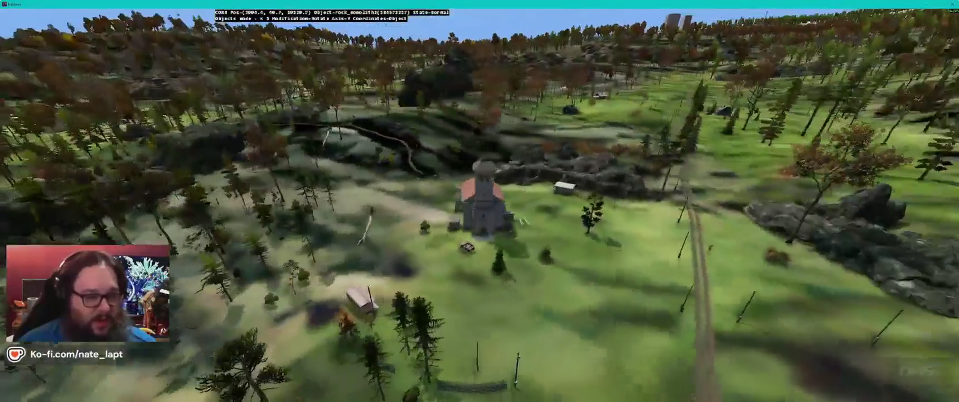
pyautogui.press('w')
pyautogui.press('w')
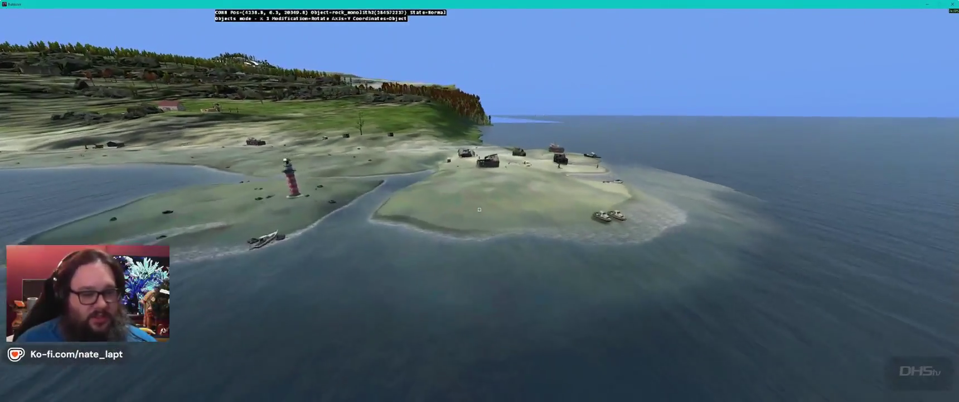
pyautogui.press('w')
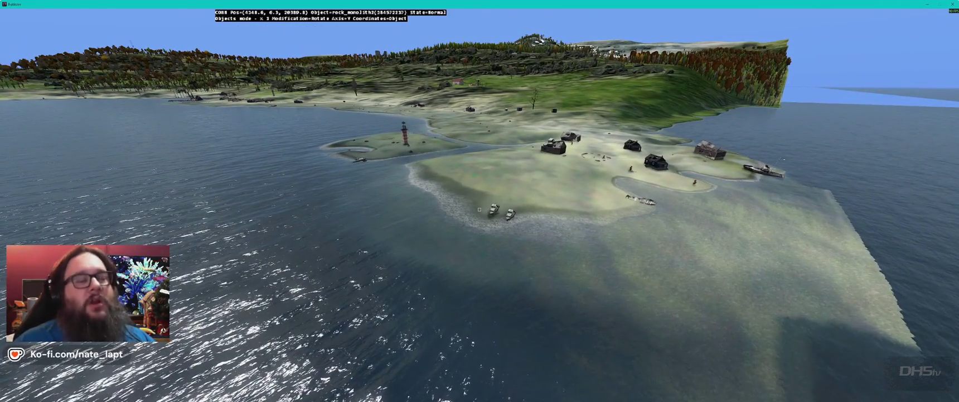
pyautogui.hotkey('alt', 'Tab')
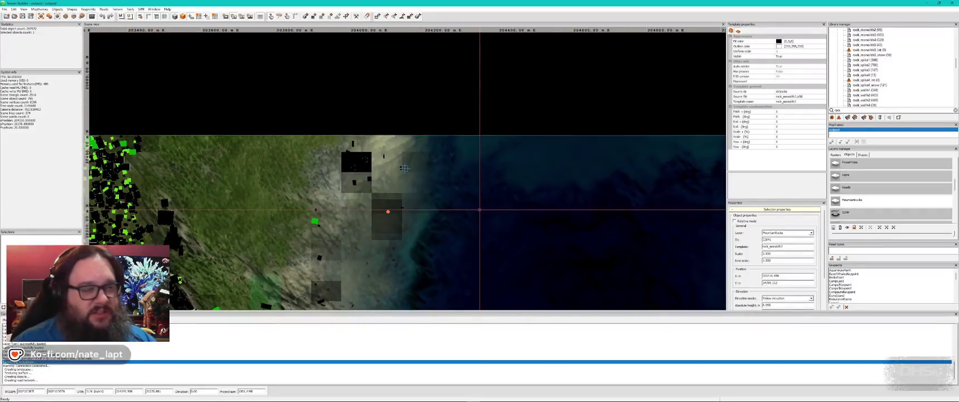
# Step: Zoom and pan the island map from the northern coastline to the snowy south, then bring up the window switcher
pyautogui.scroll(-5, 405, 168)
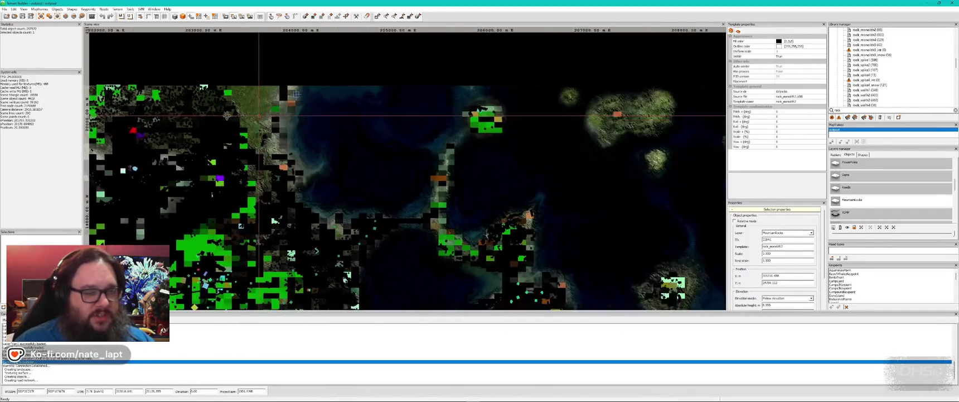
pyautogui.scroll(-5, 252, 99)
pyautogui.scroll(2, 224, 103)
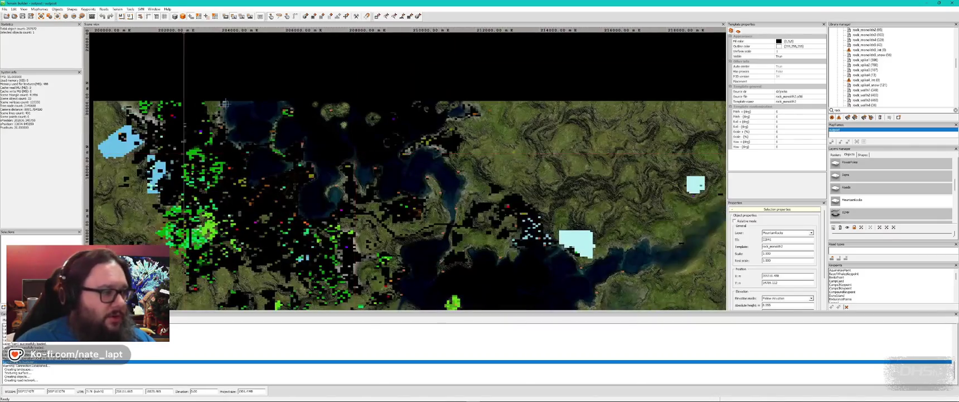
pyautogui.scroll(-4, 416, 147)
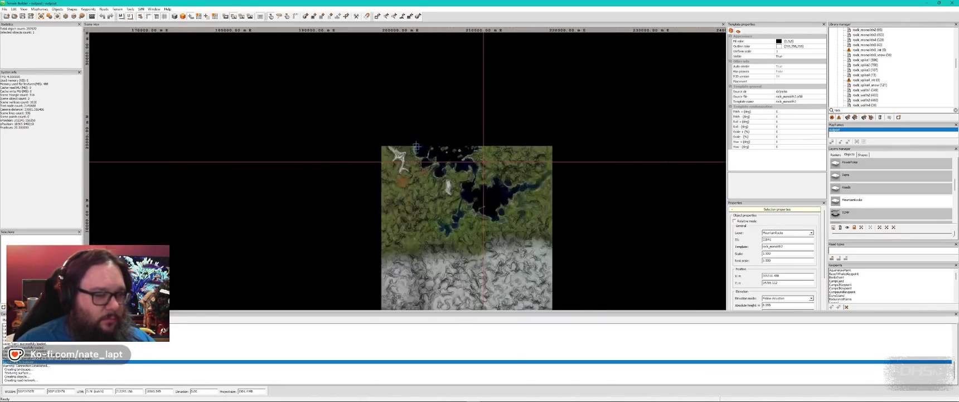
pyautogui.scroll(1, 357, 87)
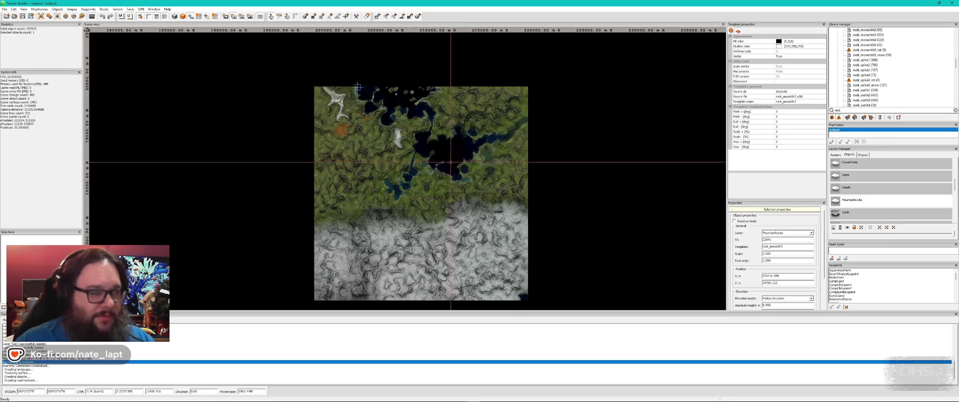
pyautogui.scroll(5, 358, 87)
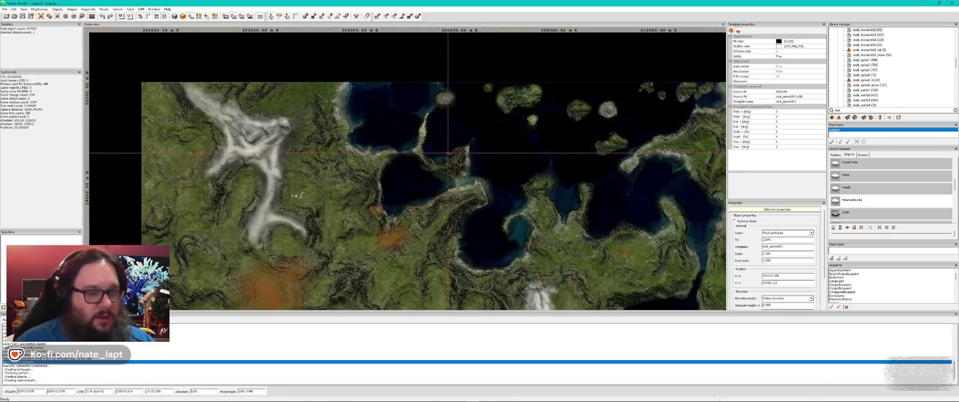
pyautogui.moveTo(412, 166)
pyautogui.mouseDown()
pyautogui.moveTo(338, 159)
pyautogui.moveTo(349, 97)
pyautogui.moveTo(350, 161)
pyautogui.mouseUp()
pyautogui.scroll(-1, 366, 159)
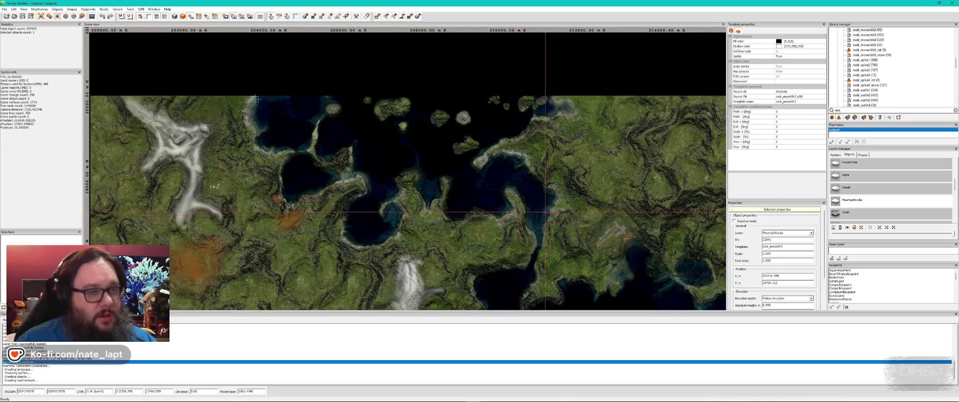
pyautogui.scroll(-5, 256, 100)
pyautogui.scroll(-1, 385, 83)
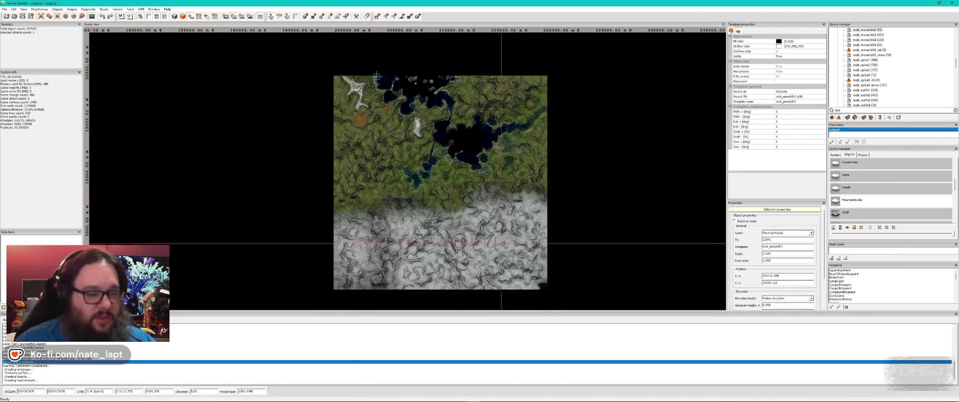
pyautogui.scroll(3, 505, 184)
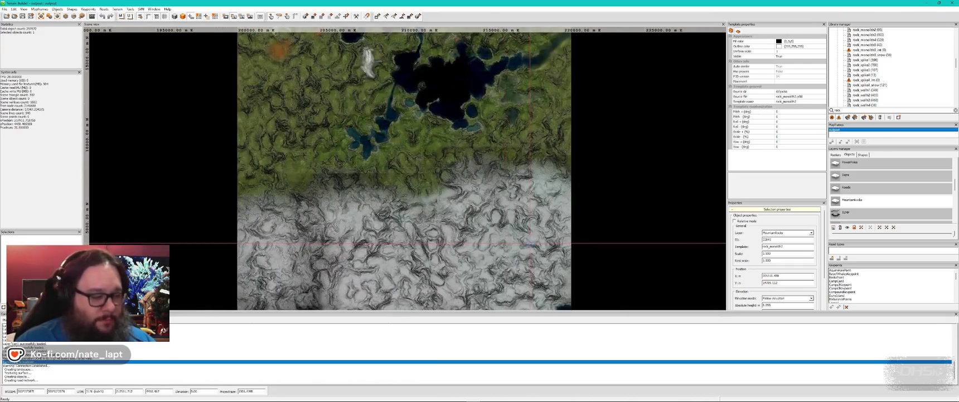
pyautogui.hotkey('alt', 'Tab')
pyautogui.hotkey('alt', 'Tab')
pyautogui.hotkey('alt', 'Tab')
pyautogui.hotkey('alt', 'Tab')
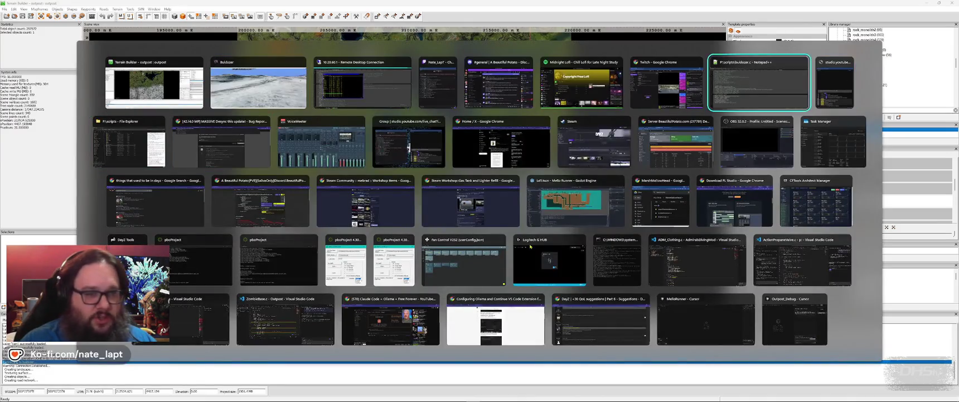
# Step: Glance up at the commented aperture lines in the buldozer script, then return to Buldozer
pyautogui.press('Up')
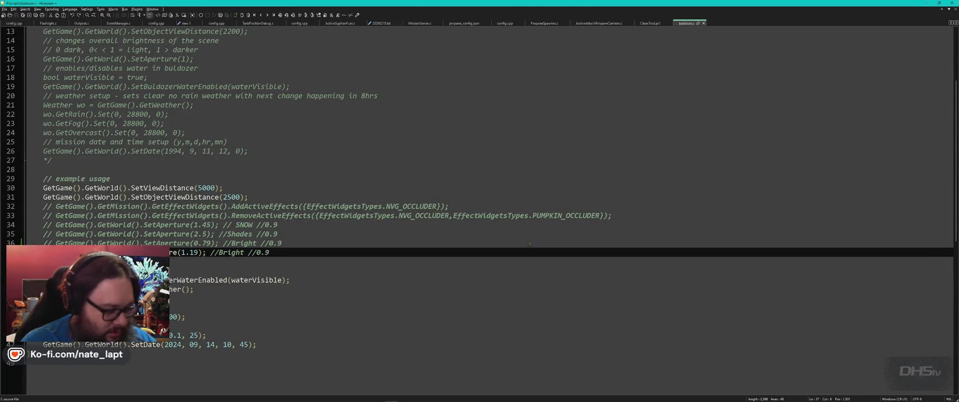
pyautogui.press('Up')
pyautogui.press('Up')
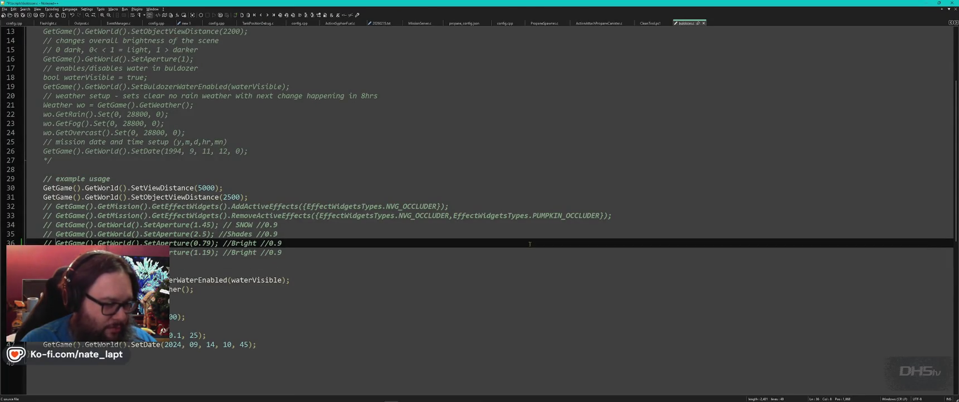
pyautogui.hotkey('alt', 'Tab')
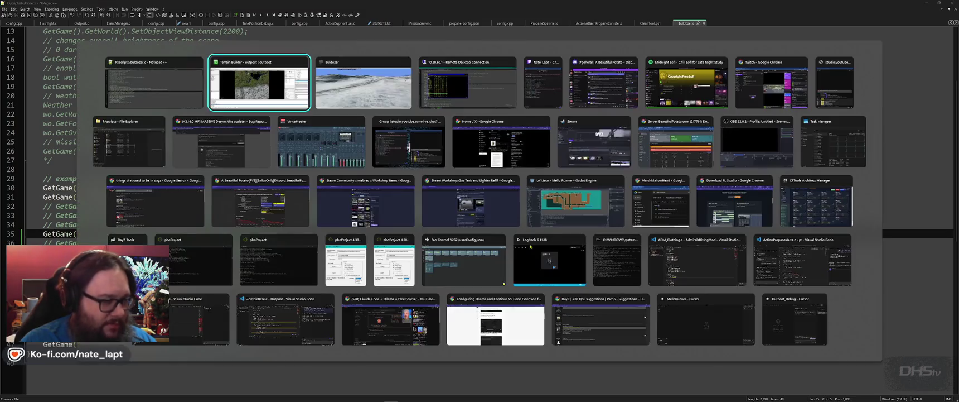
pyautogui.hotkey('alt', 'Tab')
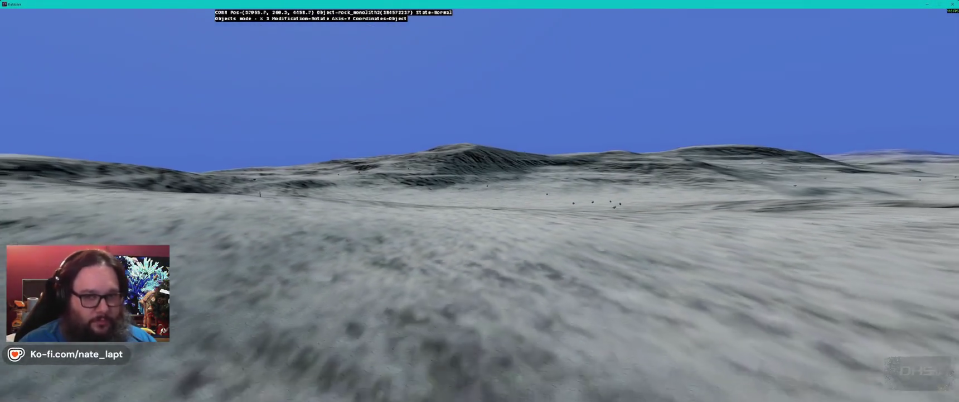
# Step: Fly across the snowfield, past the dead tree and monolith field to the marsh lake, then return to Terrain Builder
pyautogui.press('w')
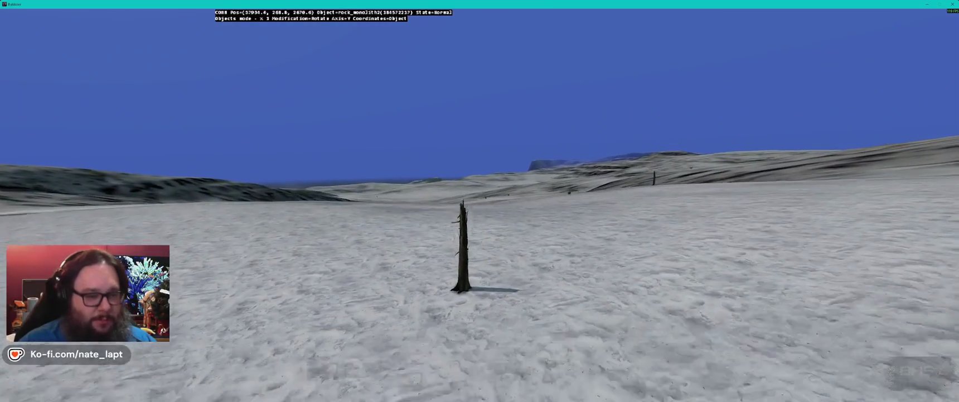
pyautogui.press('w')
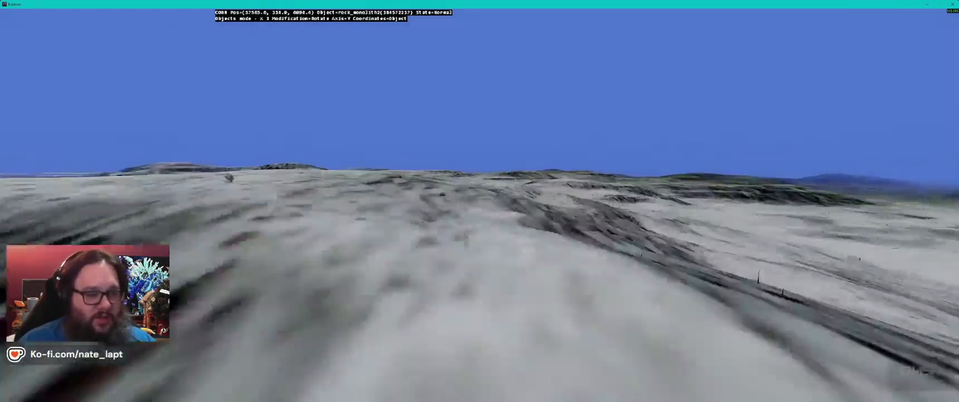
pyautogui.press('w')
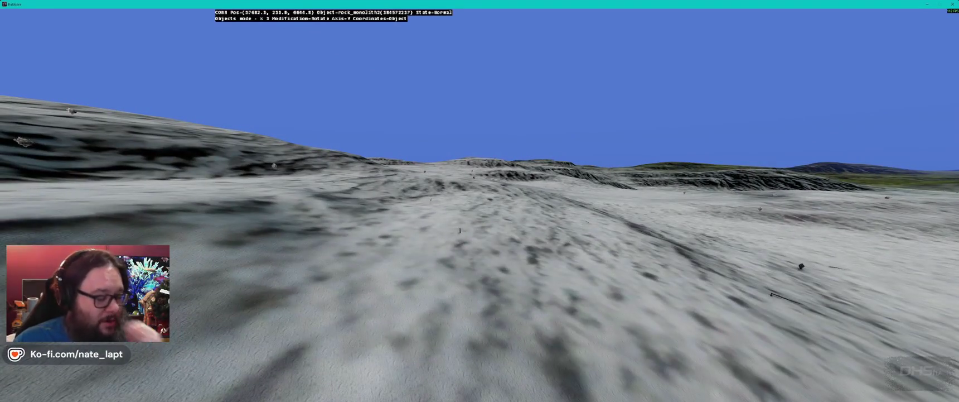
pyautogui.press('w')
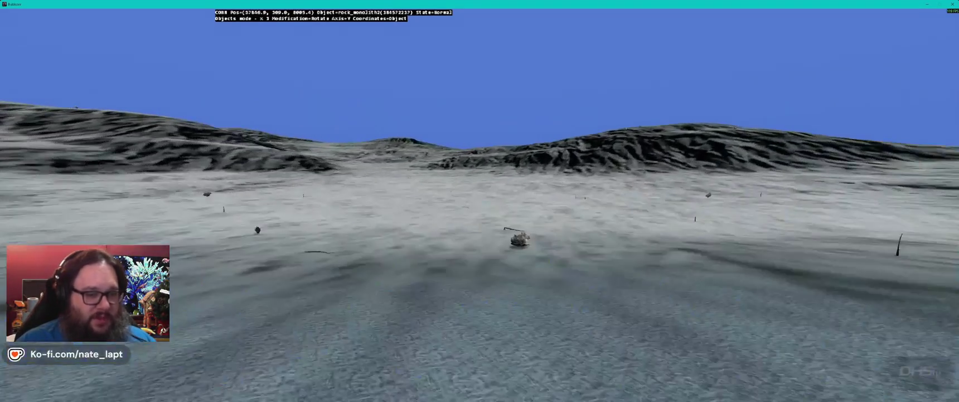
pyautogui.press('w')
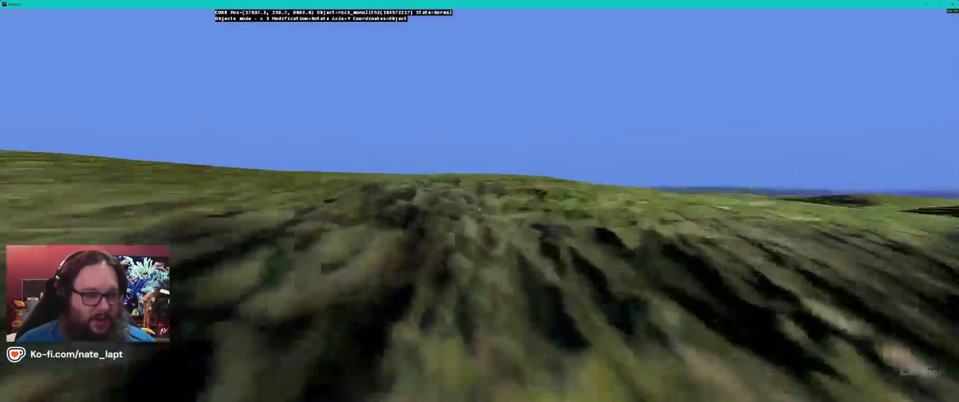
pyautogui.press('w')
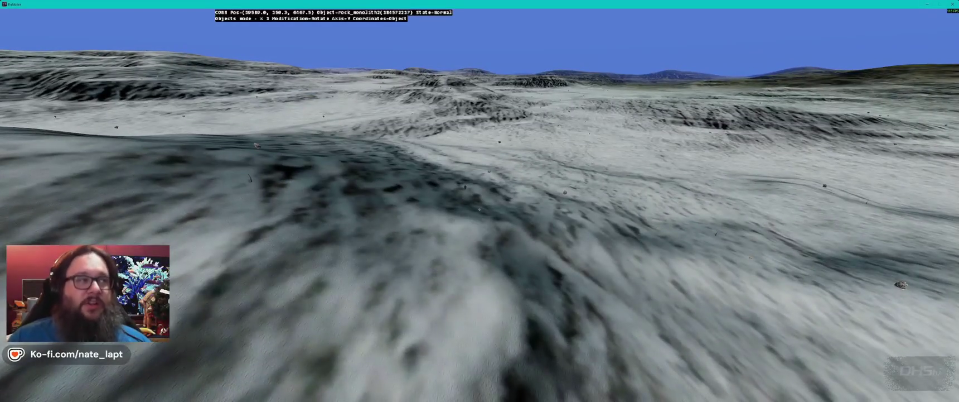
pyautogui.press('w')
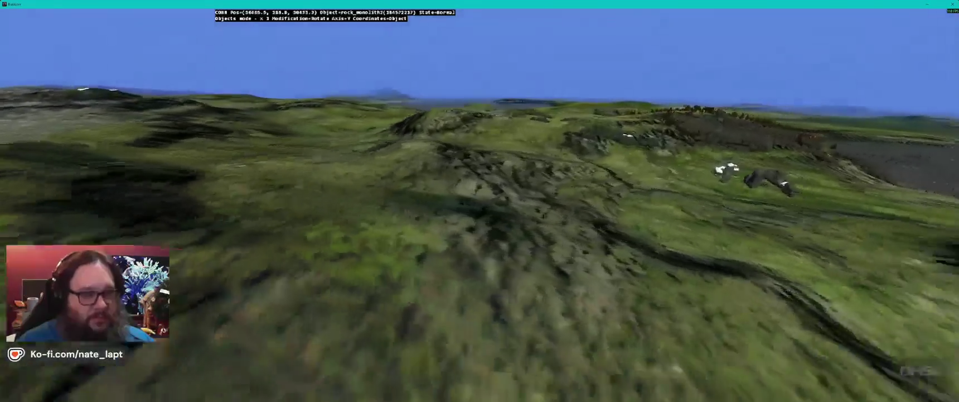
pyautogui.press('w')
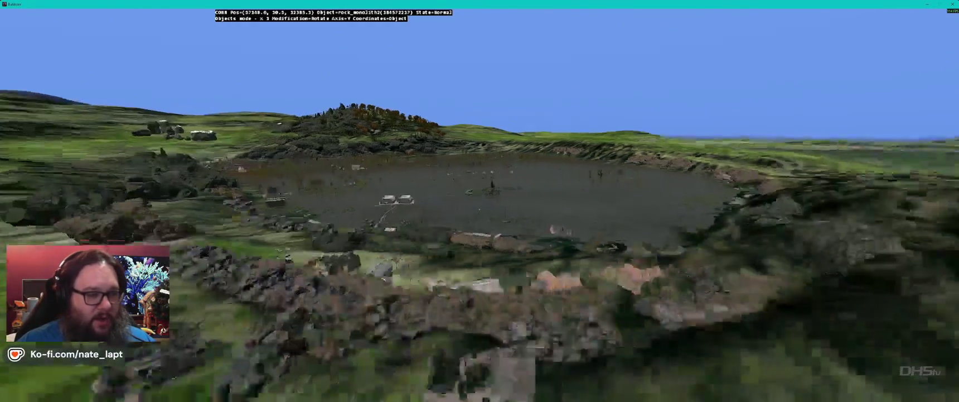
pyautogui.hotkey('alt', 'Tab')
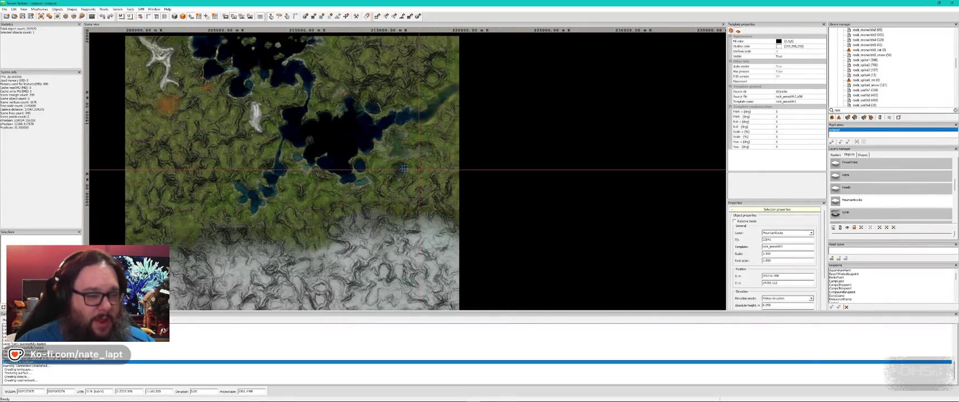
# Step: Zoom the map out to the whole island, then switch to Buldozer's harbour with ships and ice floes
pyautogui.scroll(3, 405, 168)
pyautogui.scroll(2, 401, 168)
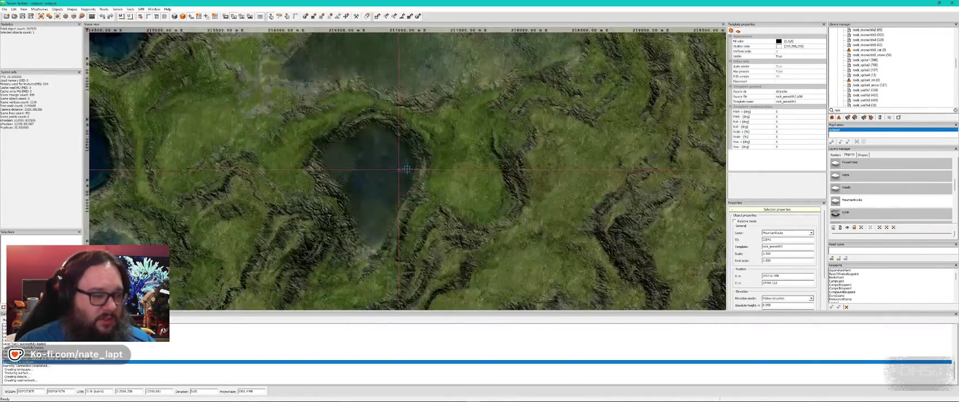
pyautogui.scroll(-2, 512, 112)
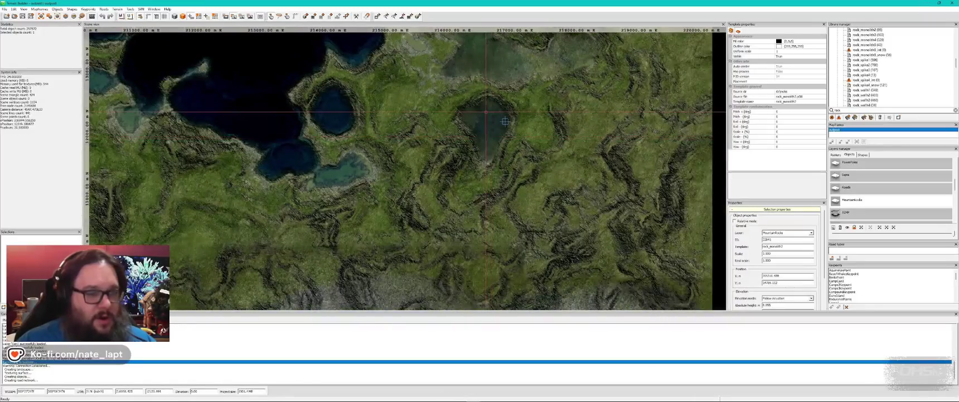
pyautogui.scroll(-1, 480, 150)
pyautogui.scroll(-1, 479, 150)
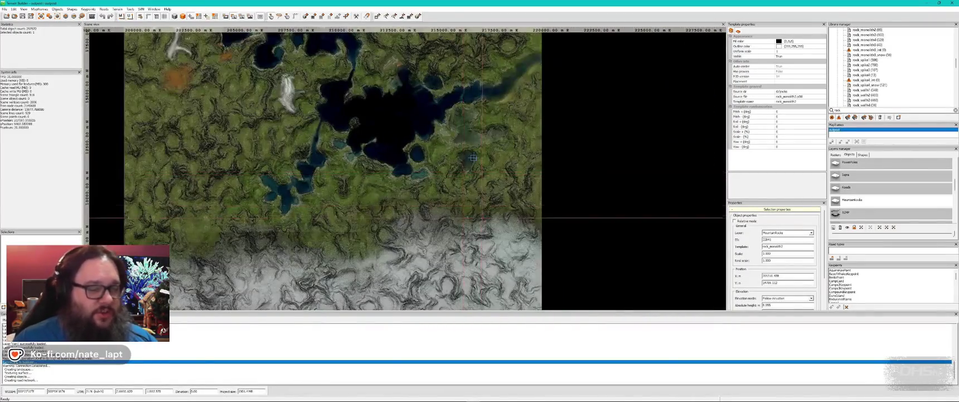
pyautogui.scroll(-1, 409, 159)
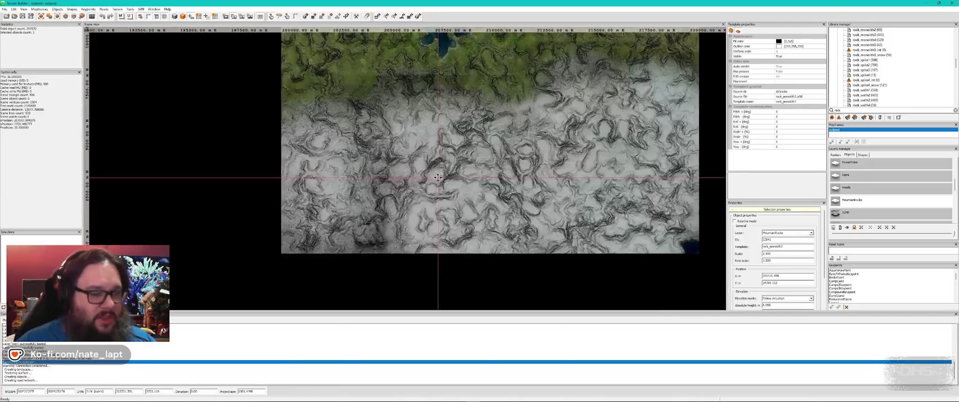
pyautogui.scroll(-1, 530, 70)
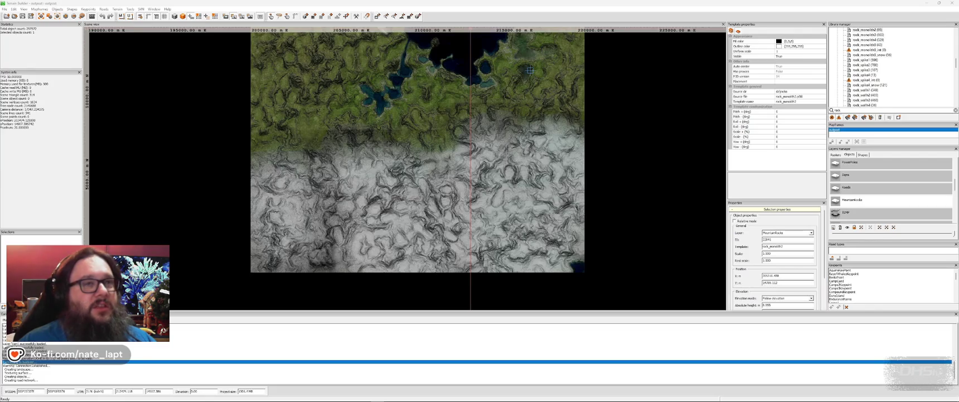
pyautogui.scroll(-2, 530, 71)
pyautogui.moveTo(530, 71); pyautogui.dragTo(505, 230)
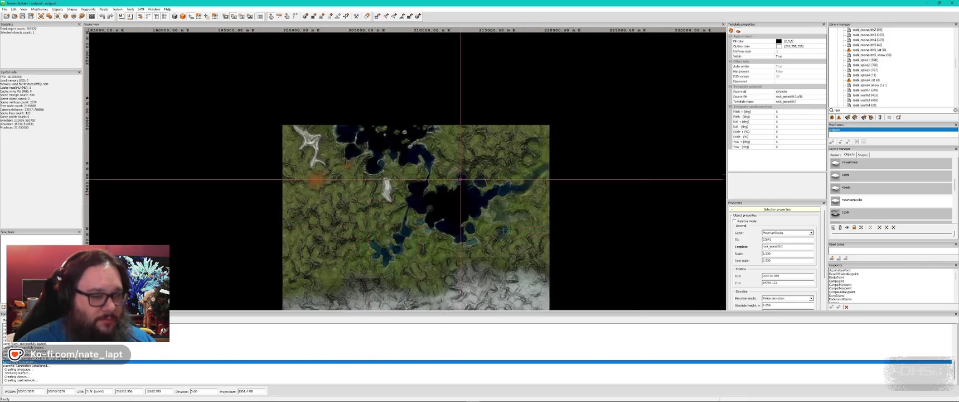
pyautogui.scroll(2, 505, 230)
pyautogui.hotkey('alt', 'Tab')
pyautogui.hotkey('alt', 'Tab')
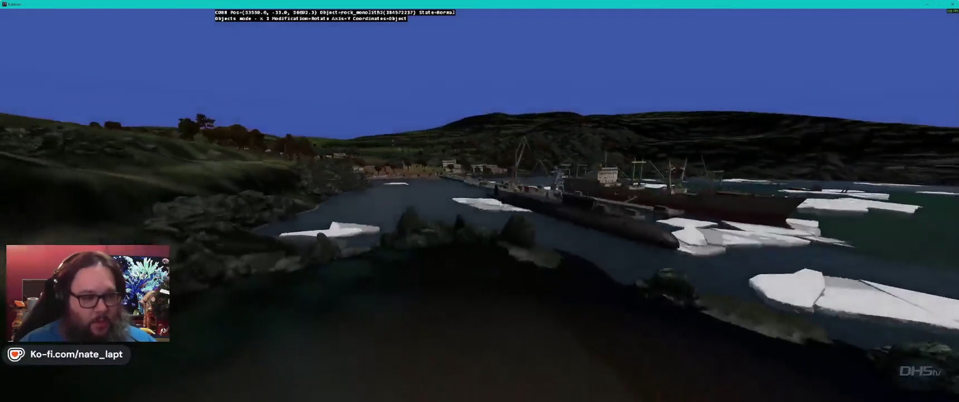
# Step: Check the script in Notepad++, then fly over the cargo ship and ice floes toward the dock
pyautogui.hotkey('alt', 'Tab')
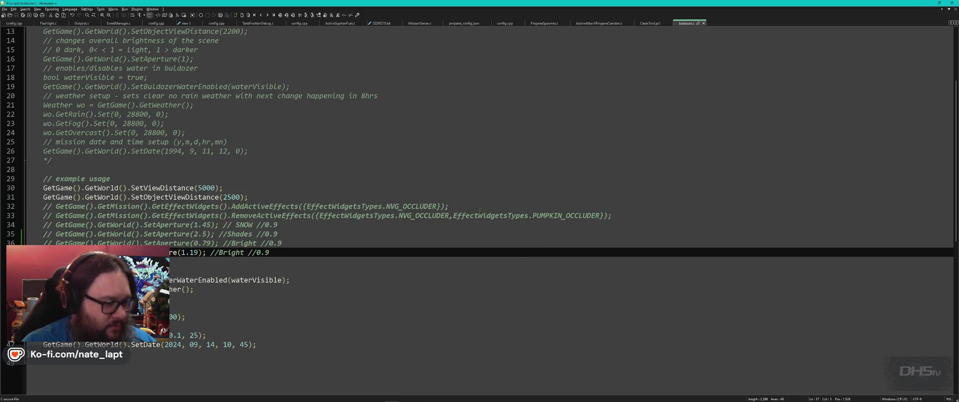
pyautogui.hotkey('alt', 'Tab')
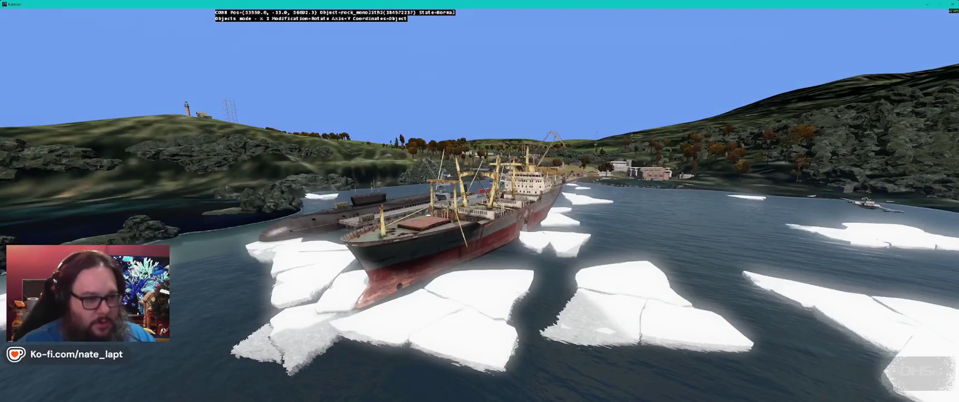
pyautogui.press('w')
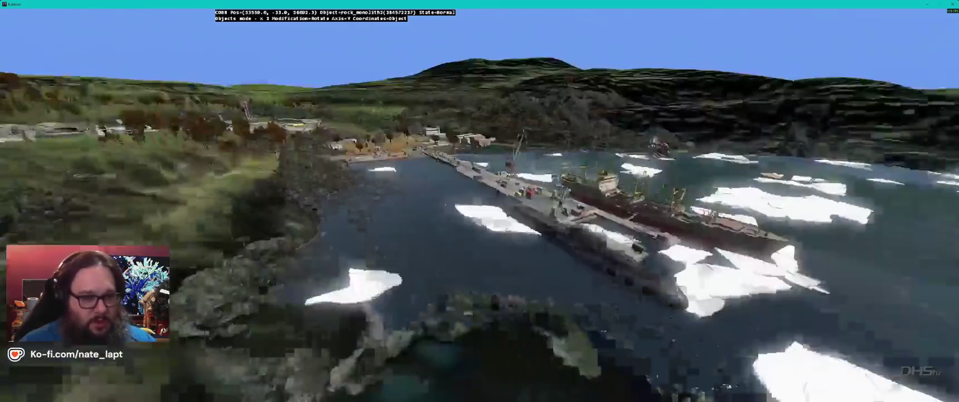
pyautogui.press('s')
pyautogui.press('w')
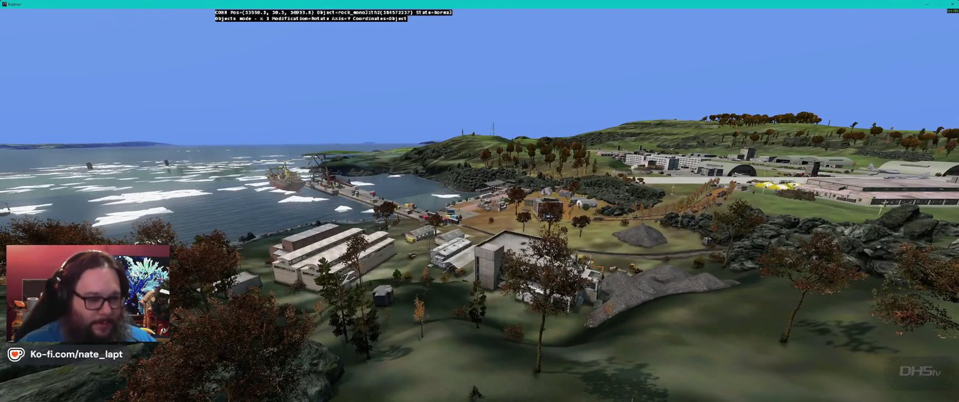
# Step: Look back at the town and pier, sweep across the airfield runway, then return to the map
pyautogui.press('w')
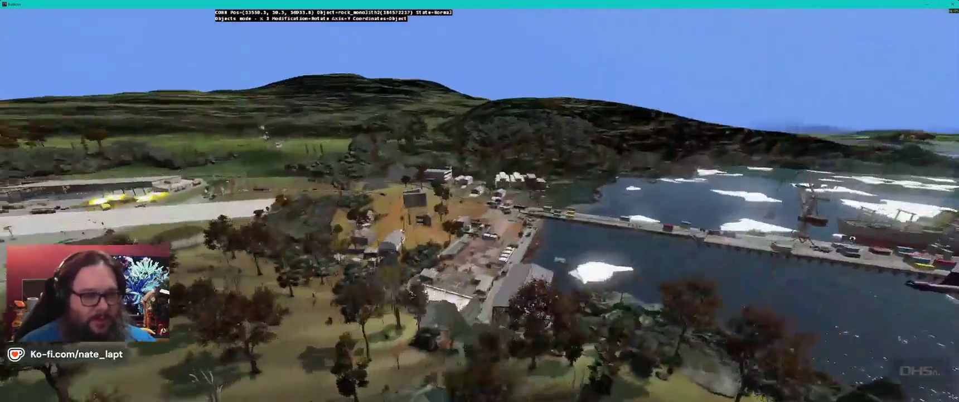
pyautogui.press('w')
pyautogui.press('w')
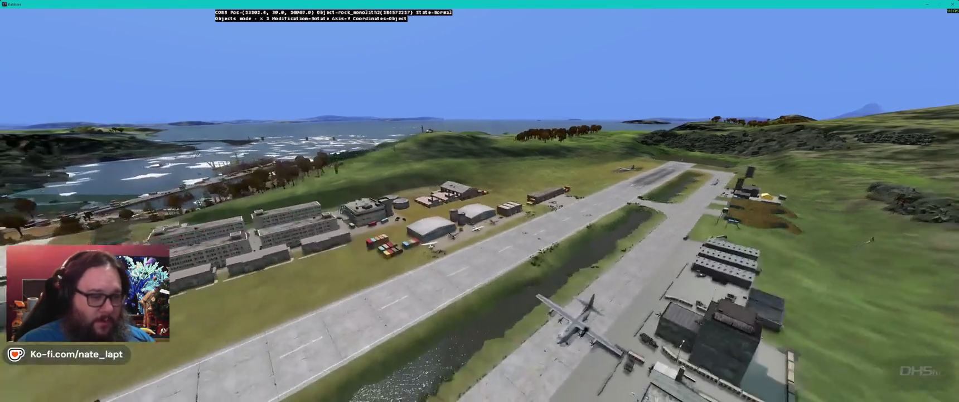
pyautogui.press('w')
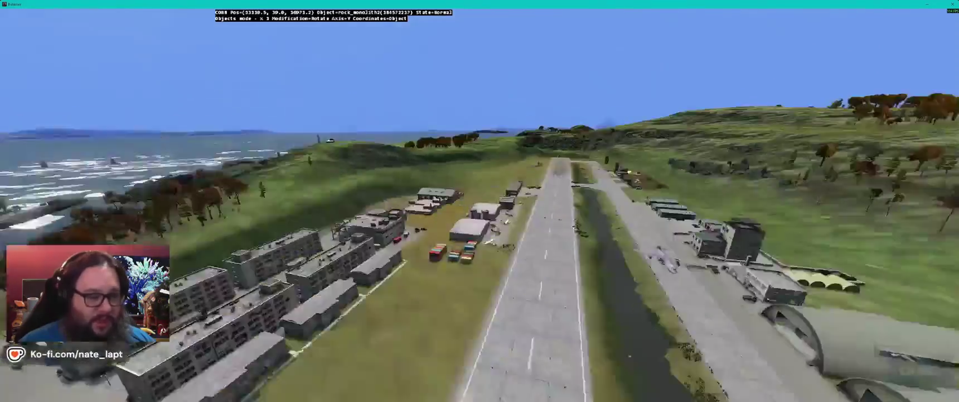
pyautogui.press('a')
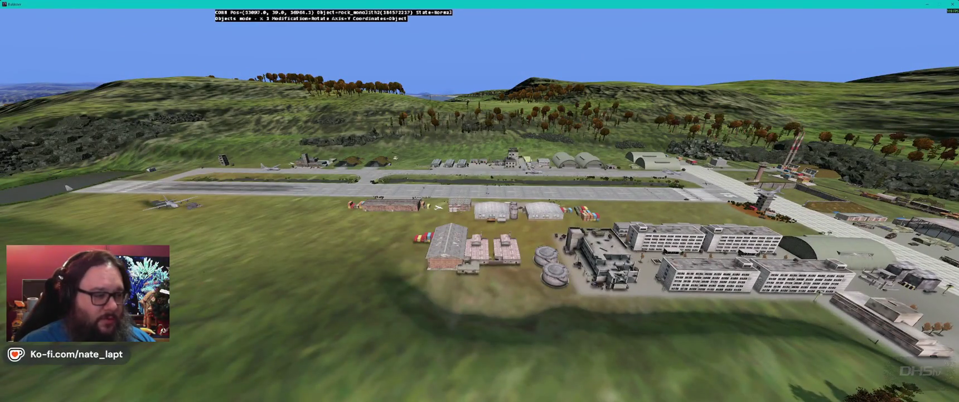
pyautogui.hotkey('alt', 'Tab')
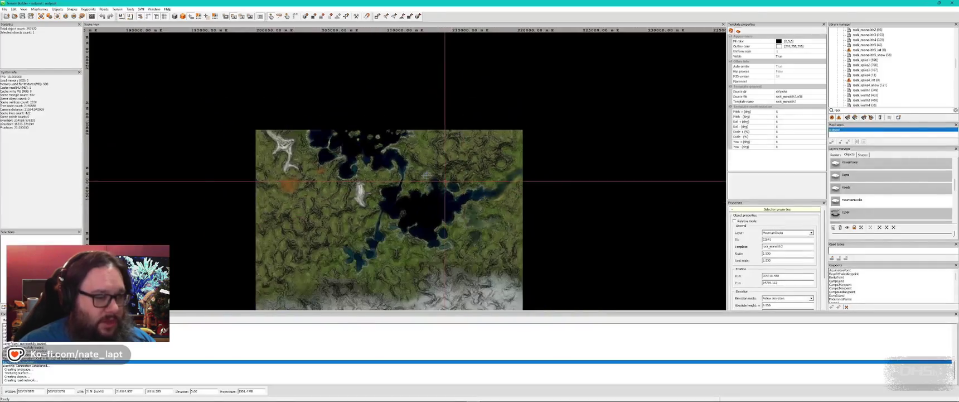
# Step: Orbit the Buldozer camera around the snowy summit camp and radio tower, then return to the map
pyautogui.scroll(1, 392, 180)
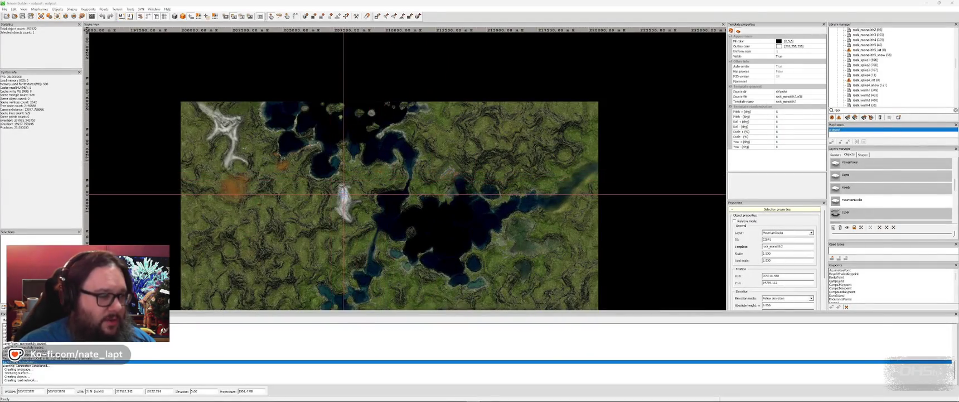
pyautogui.hotkey('alt', 'Tab')
pyautogui.press('w')
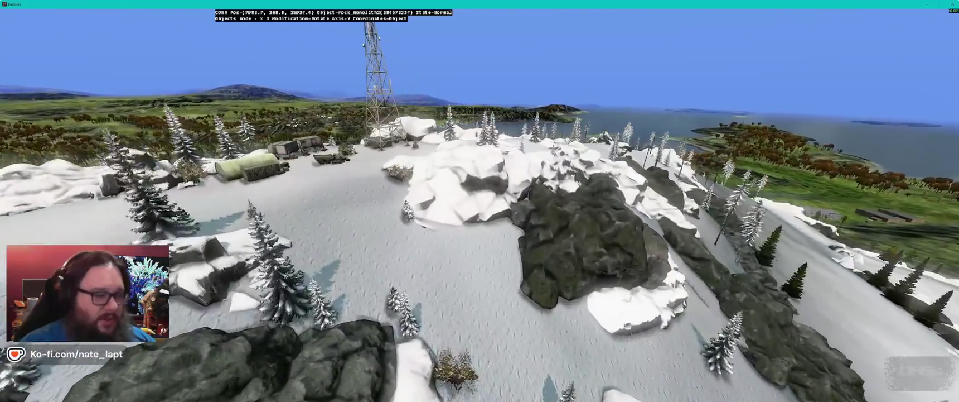
pyautogui.press('a')
pyautogui.press('s')
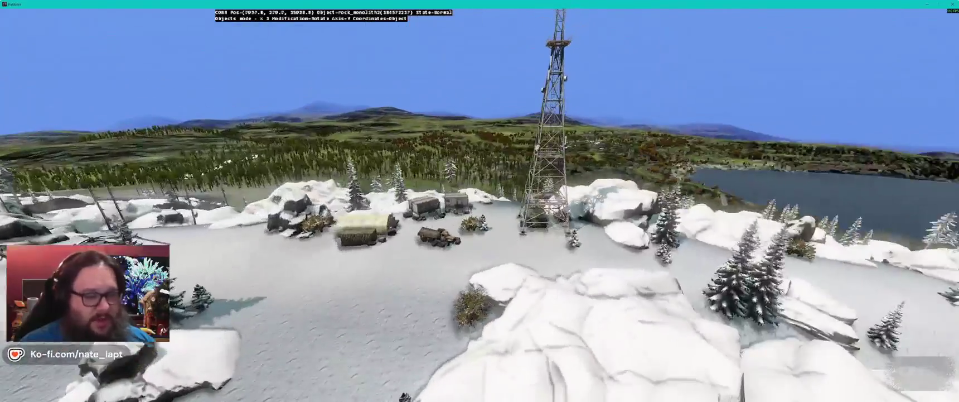
pyautogui.press('a')
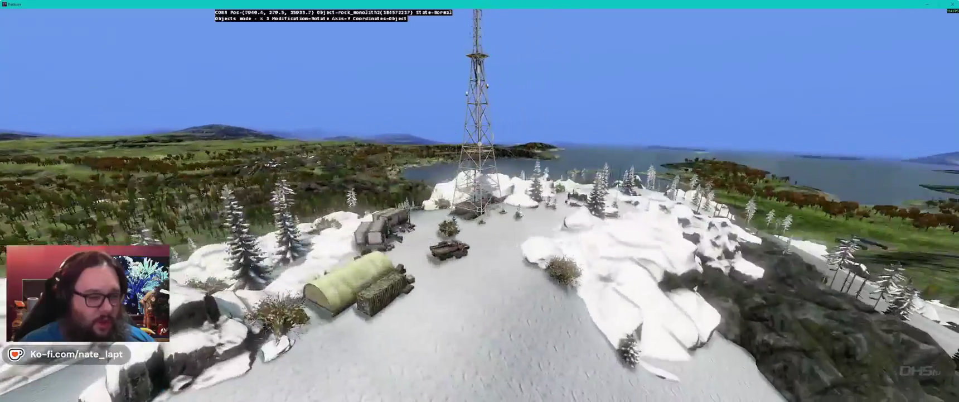
pyautogui.press('a')
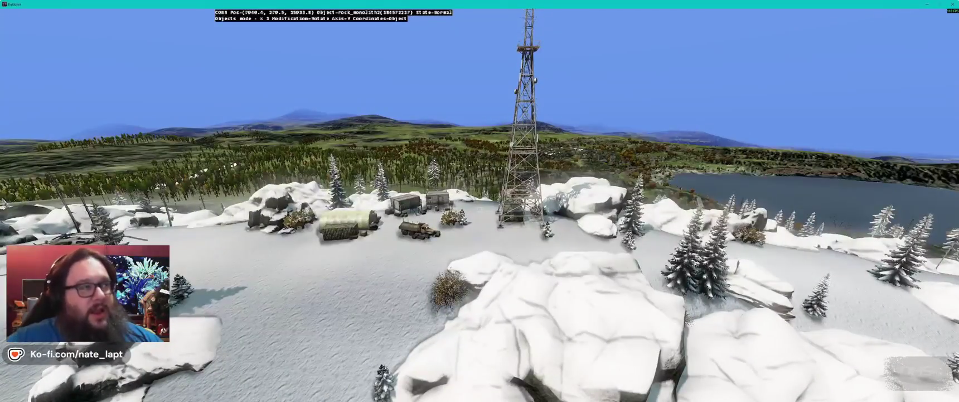
pyautogui.hotkey('alt', 'Tab')
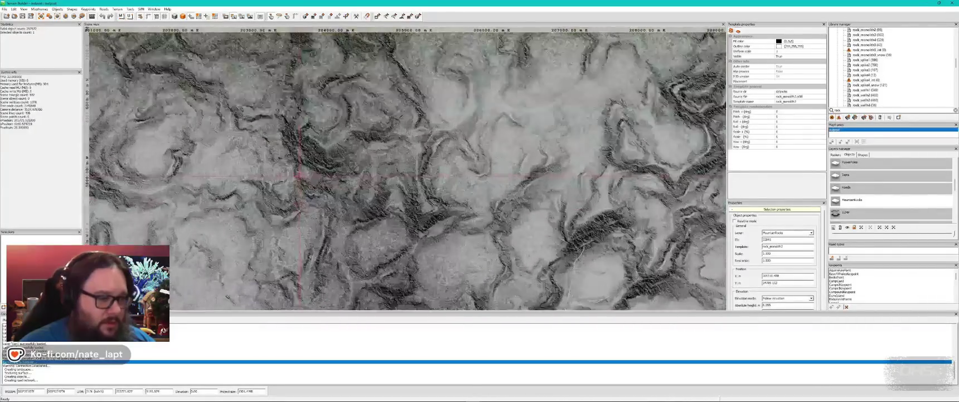
pyautogui.hotkey('alt', 'Tab')
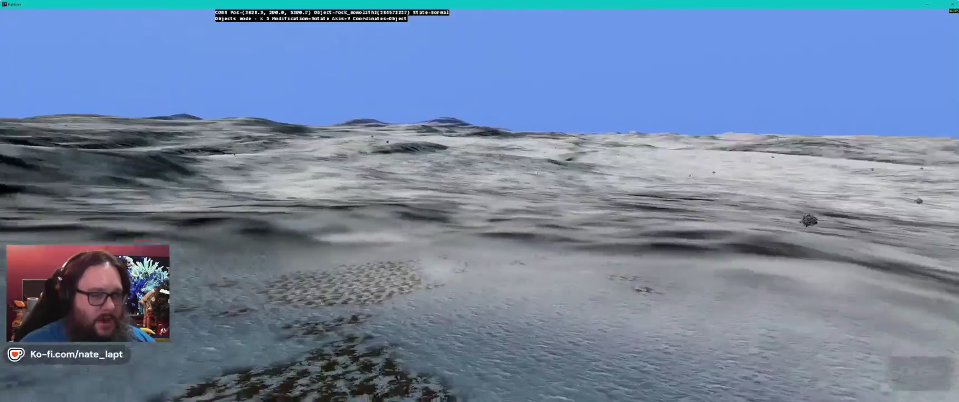
pyautogui.hotkey('alt', 'Tab')
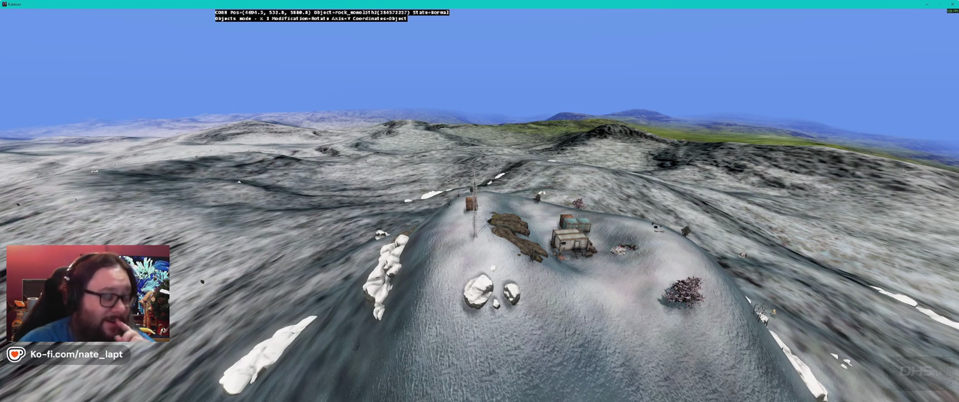
pyautogui.hotkey('alt', 'Tab')
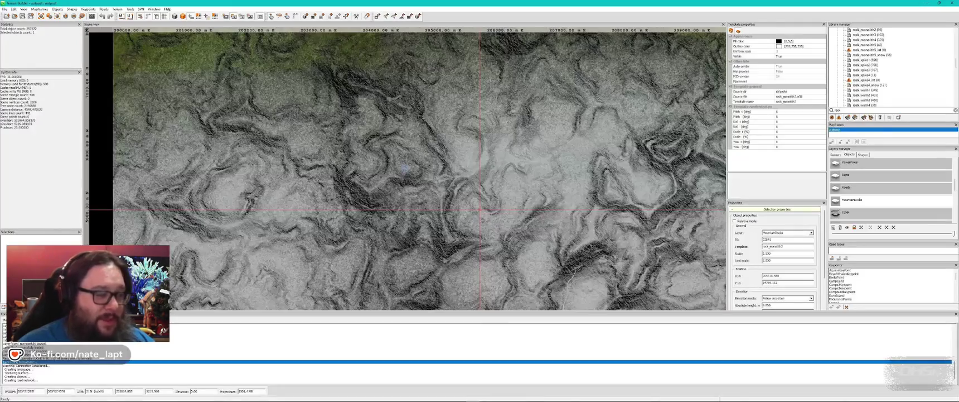
# Step: Zoom and pan across the island to the northern coast's object clusters, then switch to Buldozer
pyautogui.scroll(-2, 479, 210)
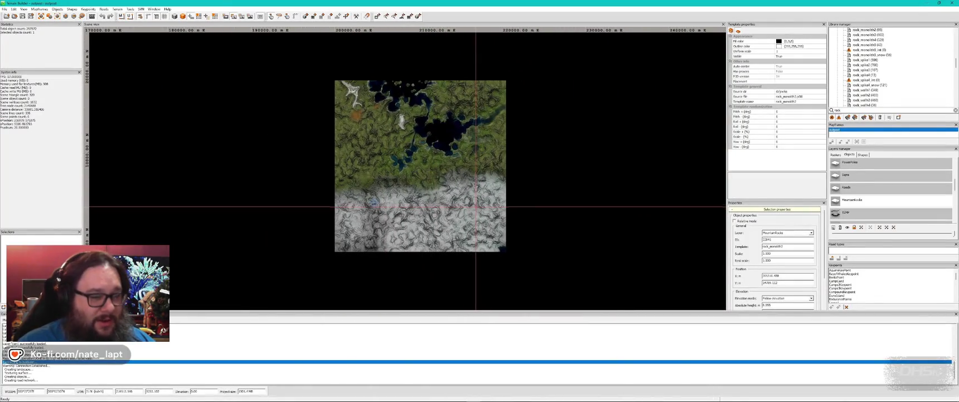
pyautogui.scroll(2, 364, 159)
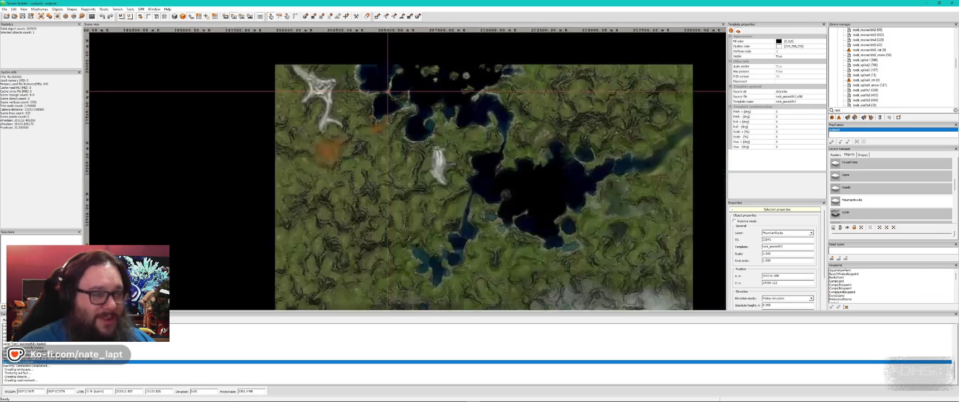
pyautogui.moveTo(410, 152); pyautogui.dragTo(385, 132)
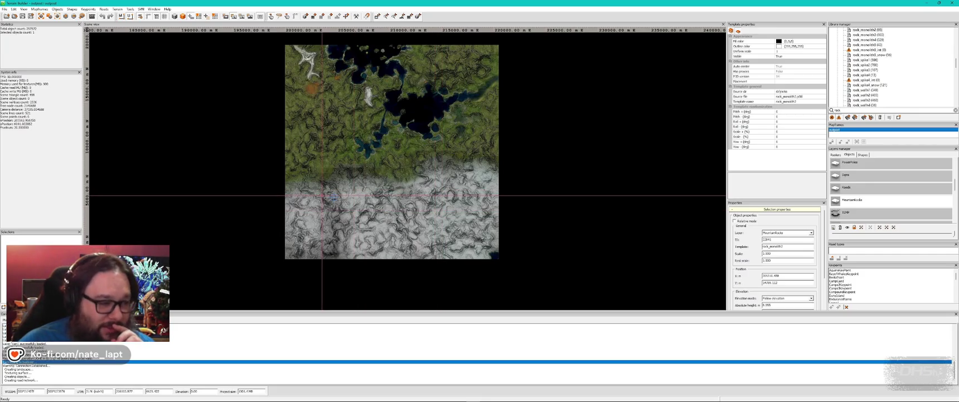
pyautogui.scroll(5, 353, 226)
pyautogui.scroll(-3, 353, 226)
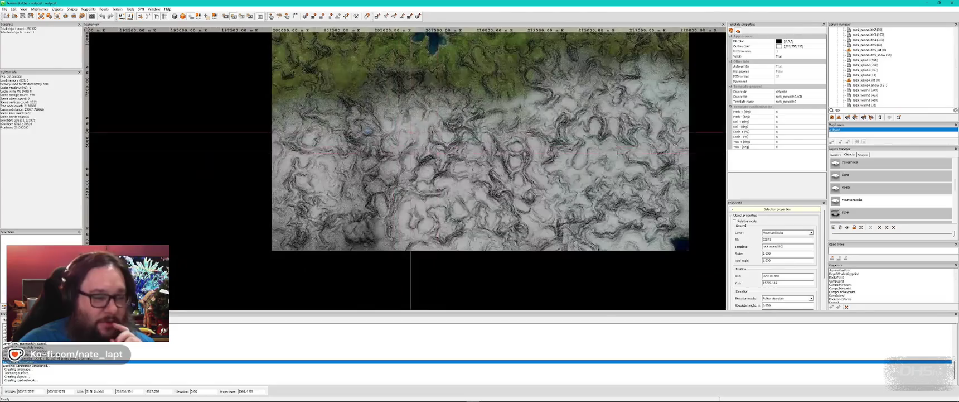
pyautogui.moveTo(550, 162); pyautogui.dragTo(517, 162)
pyautogui.scroll(-4, 517, 161)
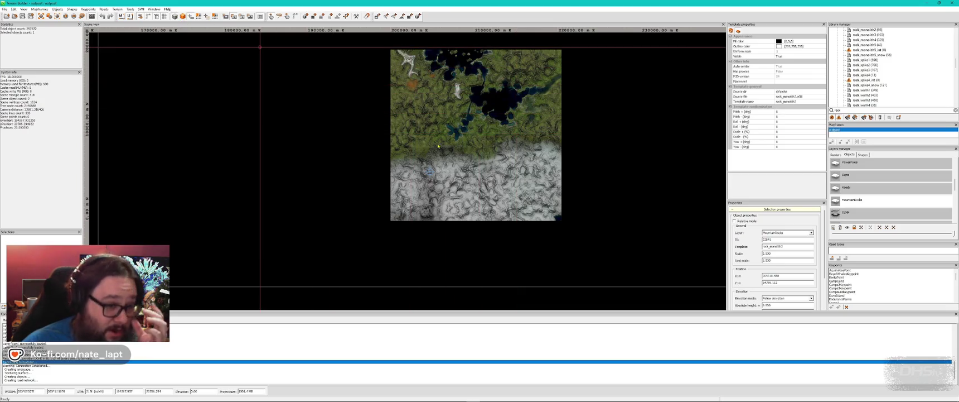
pyautogui.scroll(8, 441, 128)
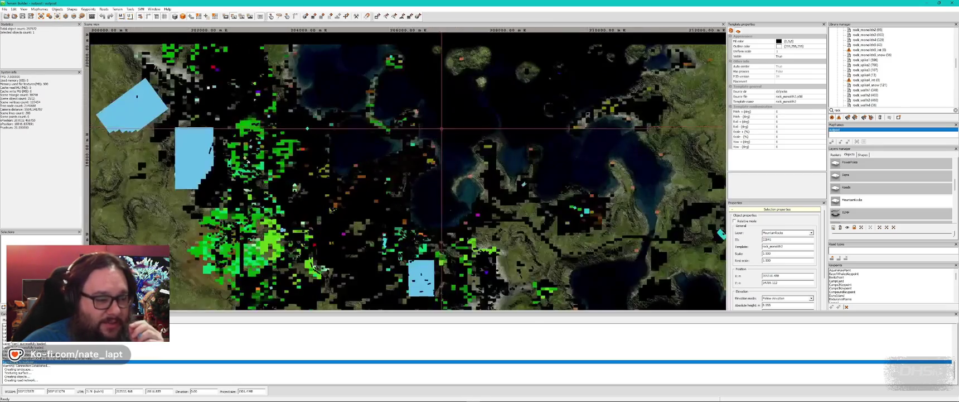
pyautogui.scroll(5, 387, 167)
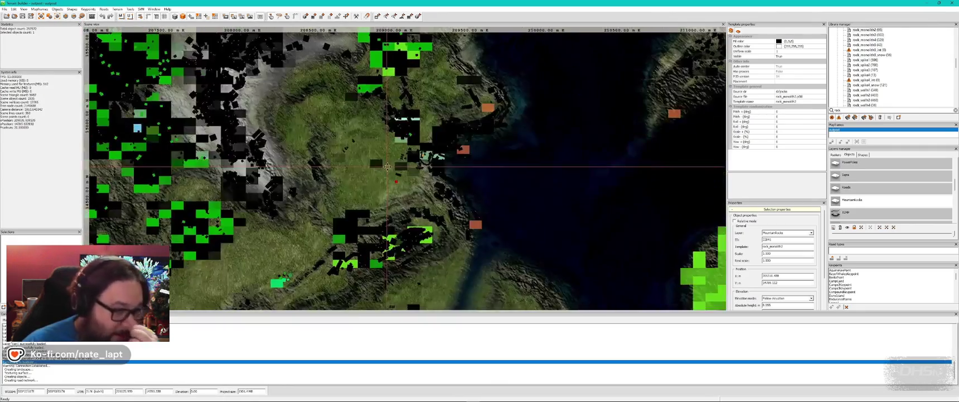
pyautogui.hotkey('alt', 'Tab')
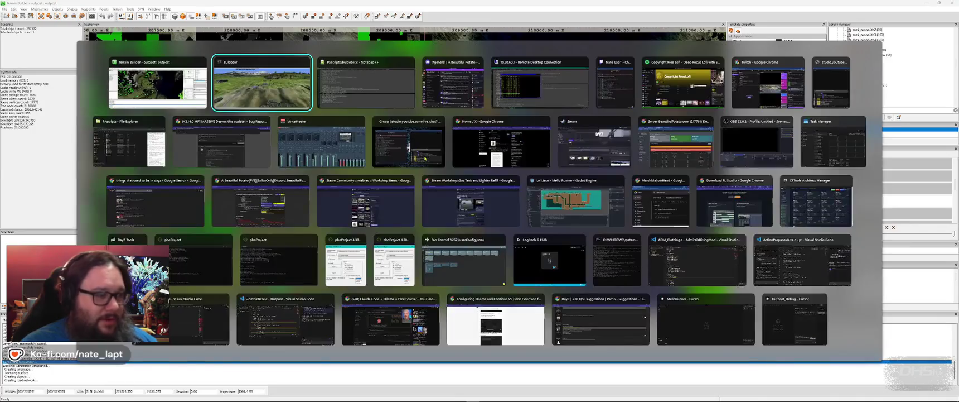